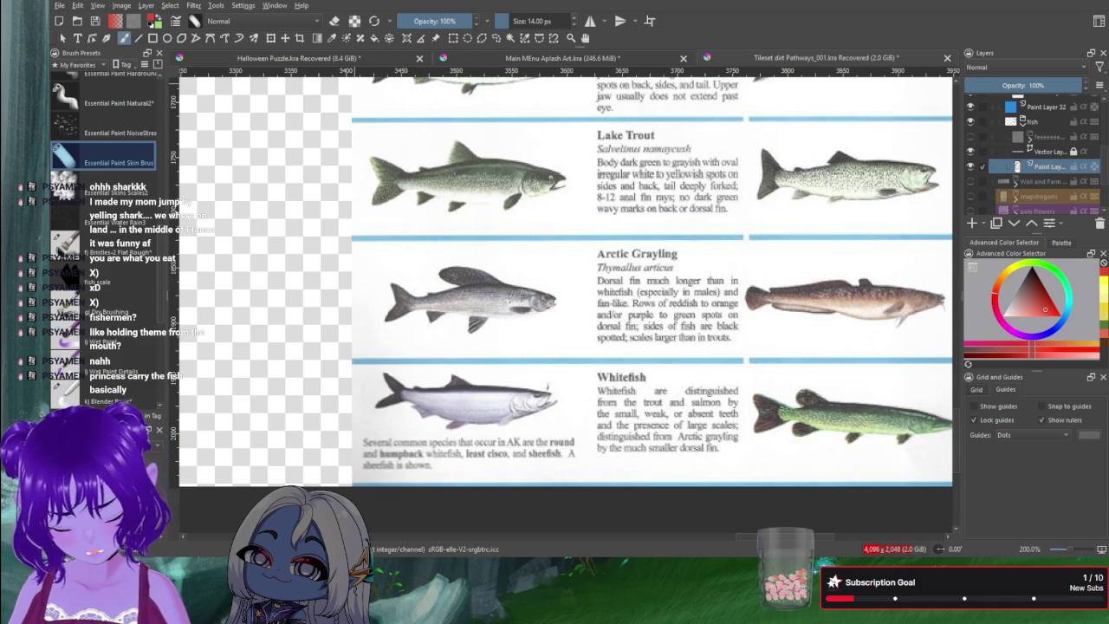
# Step: Zoom in and out on the canvas to inspect the fish chart
pyautogui.scroll(-2, 505, 275)
pyautogui.scroll(2, 485, 308)
pyautogui.scroll(1, 608, 293)
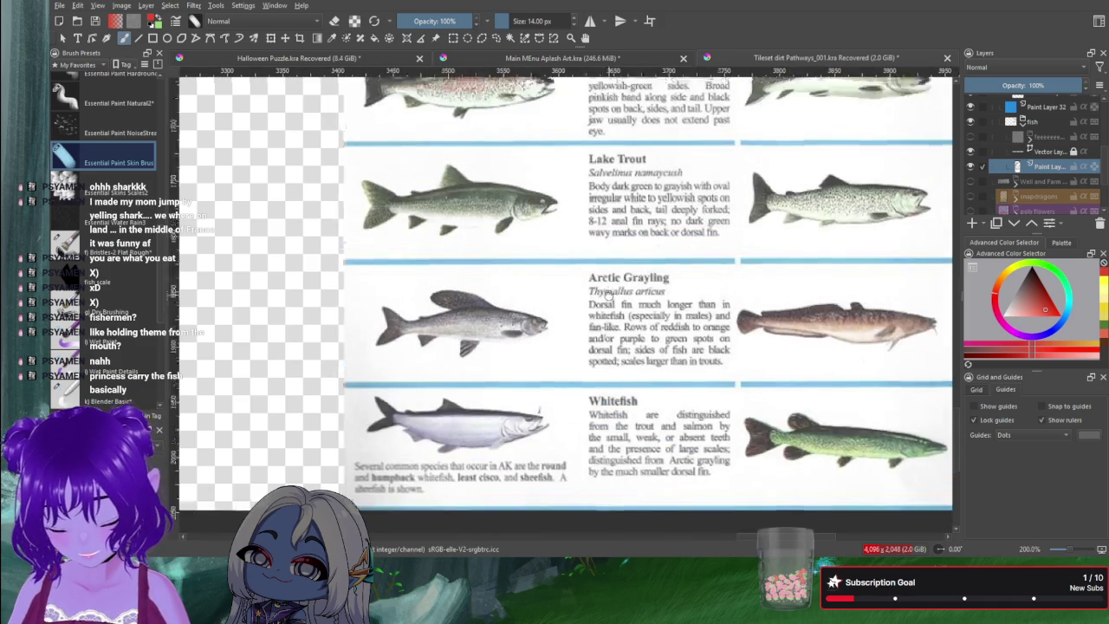
pyautogui.scroll(2, 609, 294)
pyautogui.scroll(3, 579, 299)
pyautogui.scroll(2, 559, 389)
pyautogui.scroll(1, 560, 319)
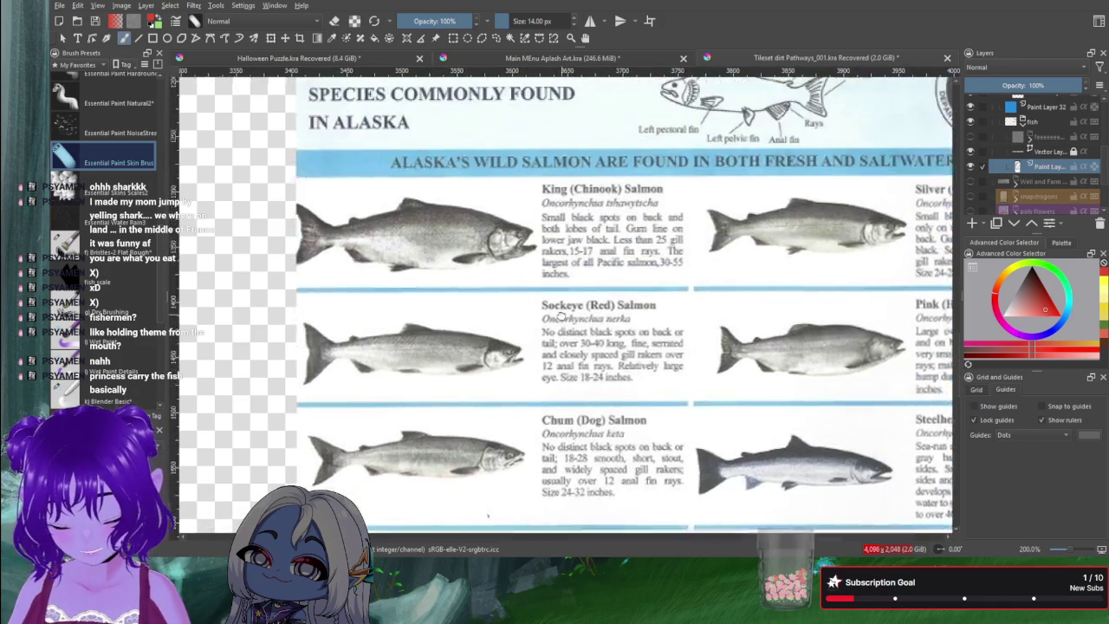
pyautogui.scroll(3, 561, 316)
pyautogui.scroll(1, 563, 312)
pyautogui.scroll(1, 565, 310)
pyautogui.keyDown('ctrl'); pyautogui.scroll(-1, 568, 308); pyautogui.keyUp('ctrl')
pyautogui.keyDown('ctrl'); pyautogui.scroll(1, 568, 308); pyautogui.keyUp('ctrl')
pyautogui.keyDown('ctrl'); pyautogui.scroll(1, 567, 310); pyautogui.keyUp('ctrl')
pyautogui.keyDown('ctrl'); pyautogui.scroll(-2, 568, 312); pyautogui.keyUp('ctrl')
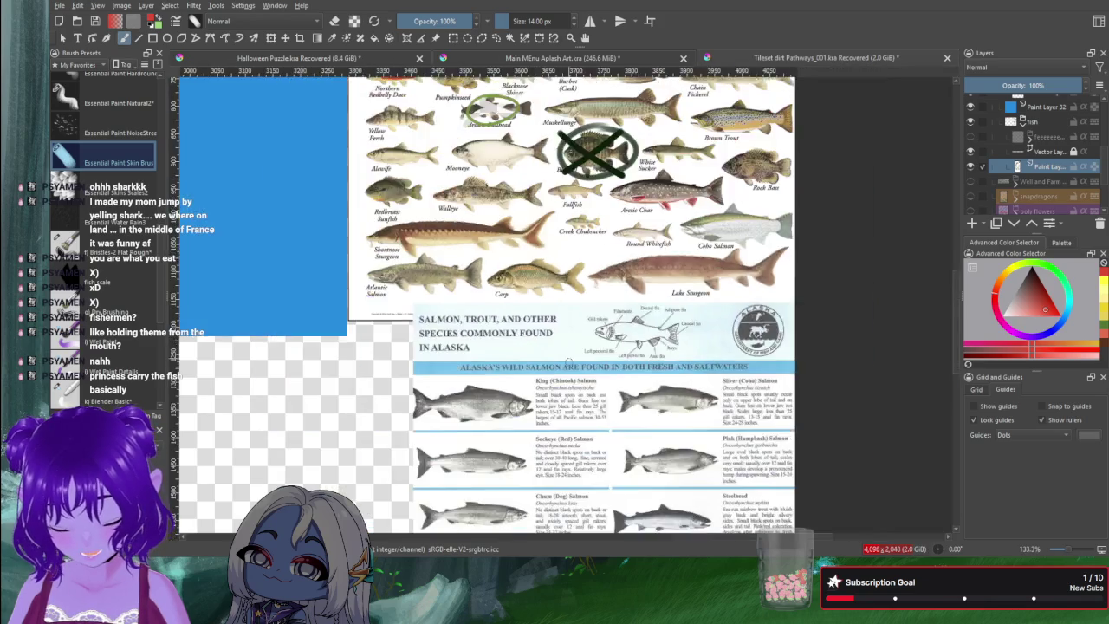
pyautogui.keyDown('ctrl'); pyautogui.scroll(-2, 570, 361); pyautogui.keyUp('ctrl')
pyautogui.scroll(-2, 572, 294)
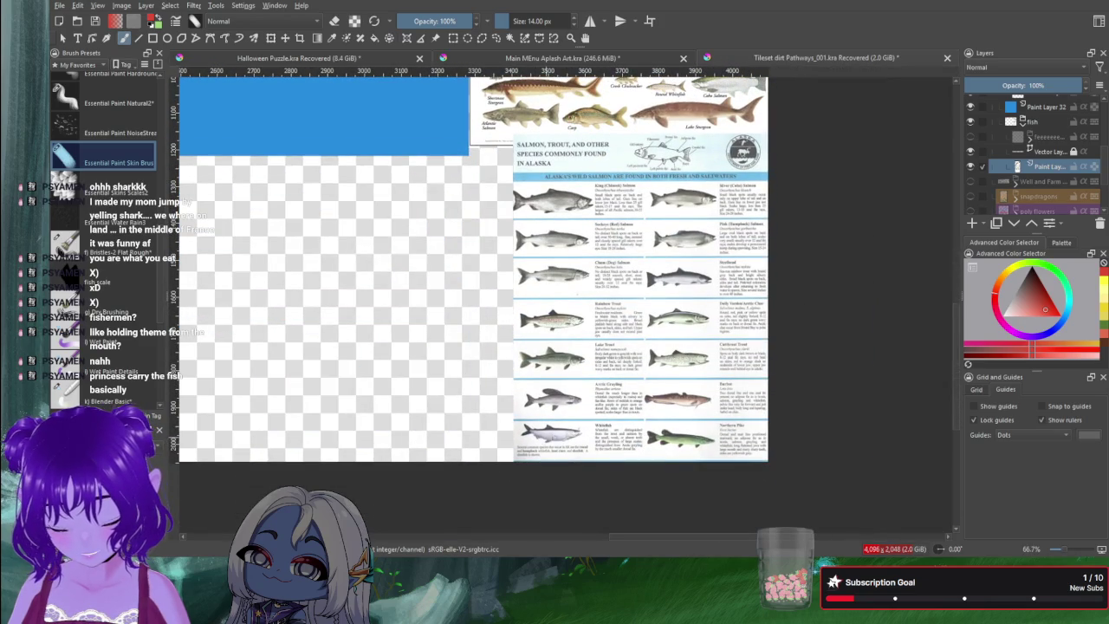
pyautogui.scroll(1, 550, 422)
pyautogui.scroll(2, 553, 433)
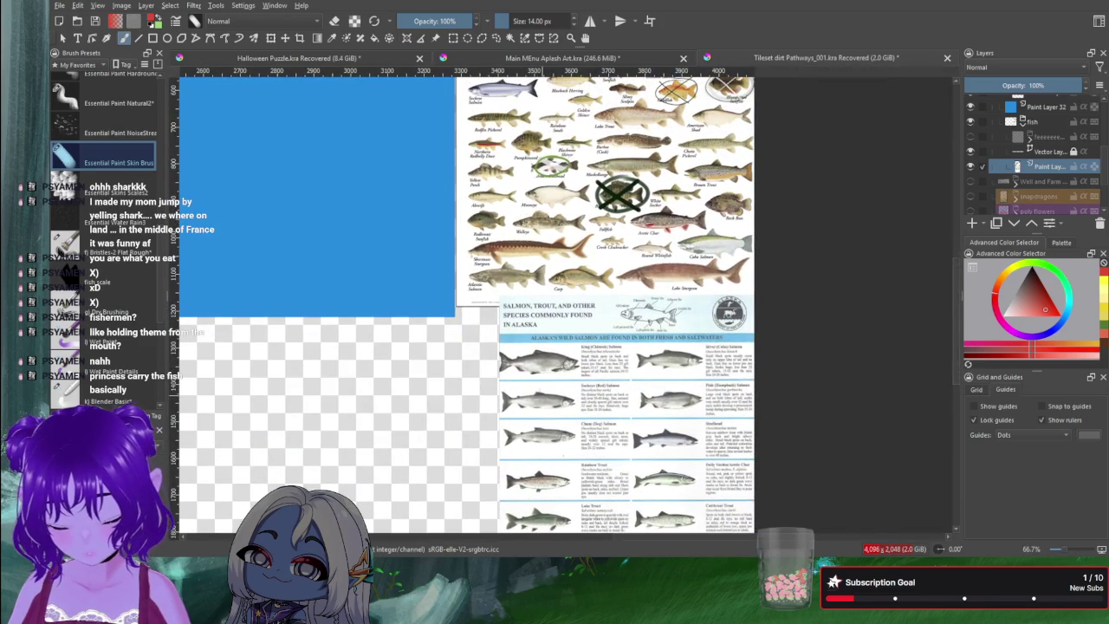
pyautogui.scroll(2, 559, 464)
pyautogui.keyDown('ctrl'); pyautogui.scroll(1, 559, 459); pyautogui.keyUp('ctrl')
pyautogui.keyDown('ctrl'); pyautogui.scroll(1, 561, 408); pyautogui.keyUp('ctrl')
pyautogui.keyDown('ctrl'); pyautogui.scroll(2, 564, 404); pyautogui.keyUp('ctrl')
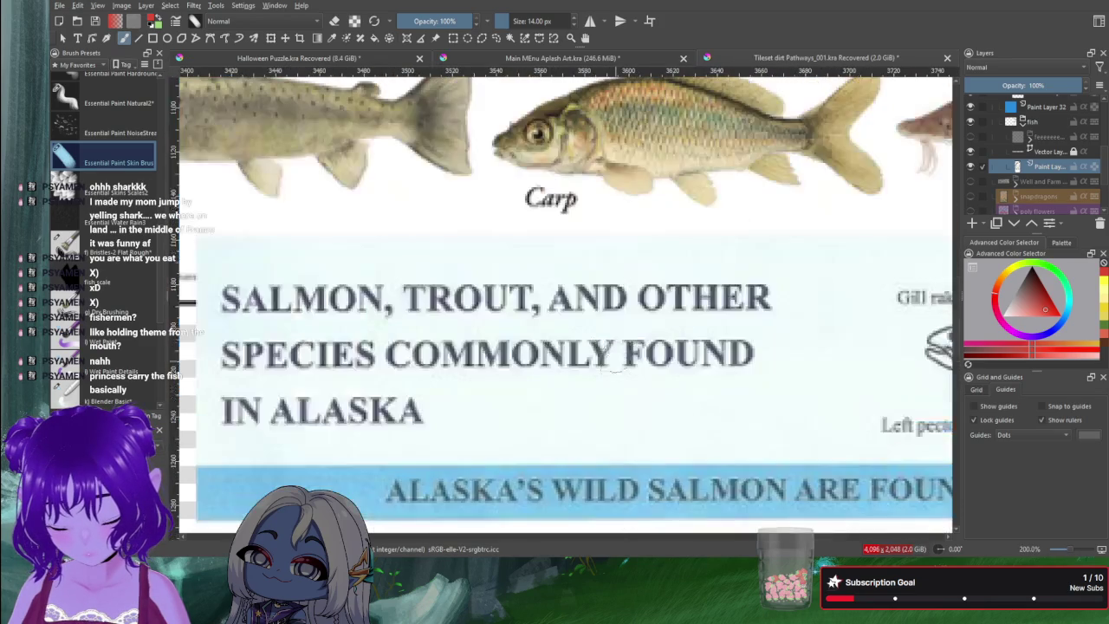
pyautogui.keyDown('ctrl'); pyautogui.scroll(1, 584, 378); pyautogui.keyUp('ctrl')
pyautogui.scroll(1, 583, 378)
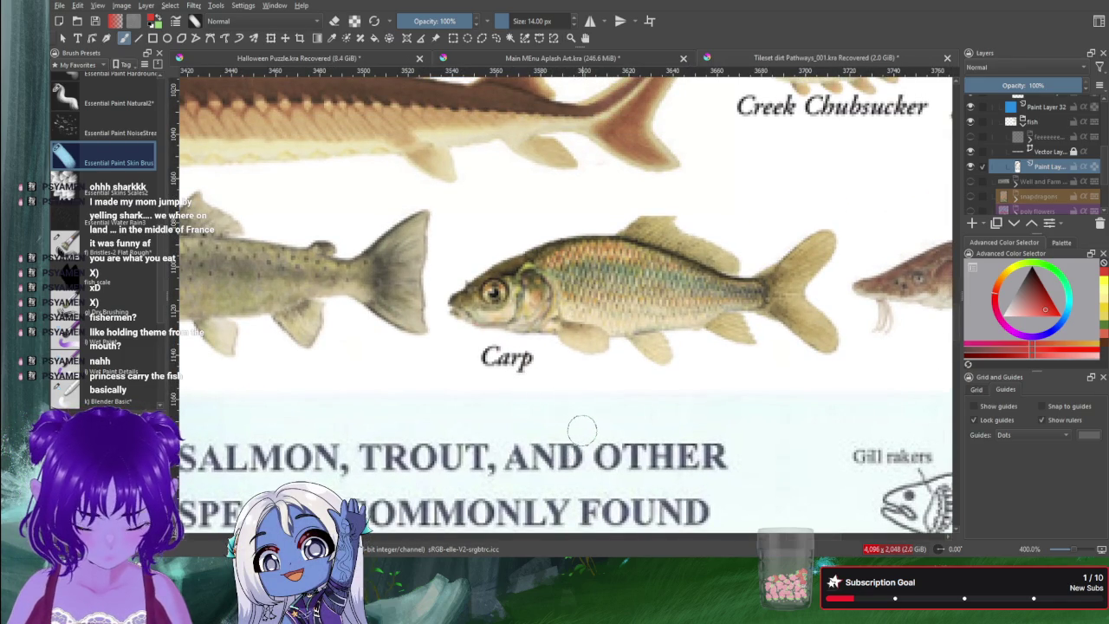
pyautogui.keyDown('ctrl'); pyautogui.scroll(-2, 581, 431); pyautogui.keyUp('ctrl')
pyautogui.keyDown('ctrl'); pyautogui.scroll(-2, 583, 428); pyautogui.keyUp('ctrl')
pyautogui.scroll(1, 606, 458)
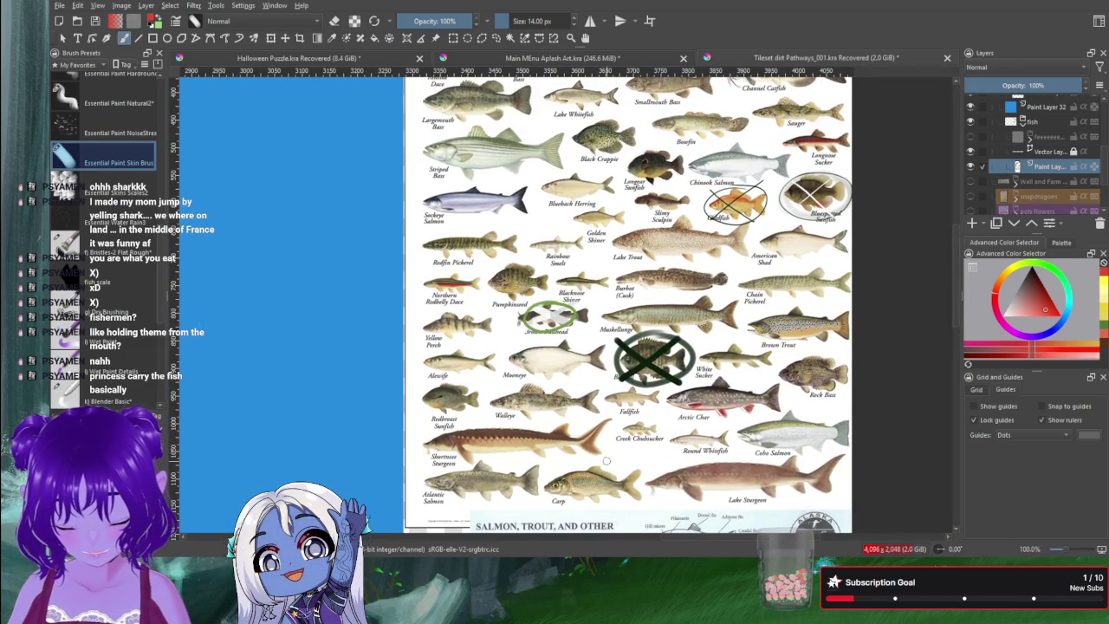
pyautogui.keyDown('ctrl'); pyautogui.scroll(2, 607, 461); pyautogui.keyUp('ctrl')
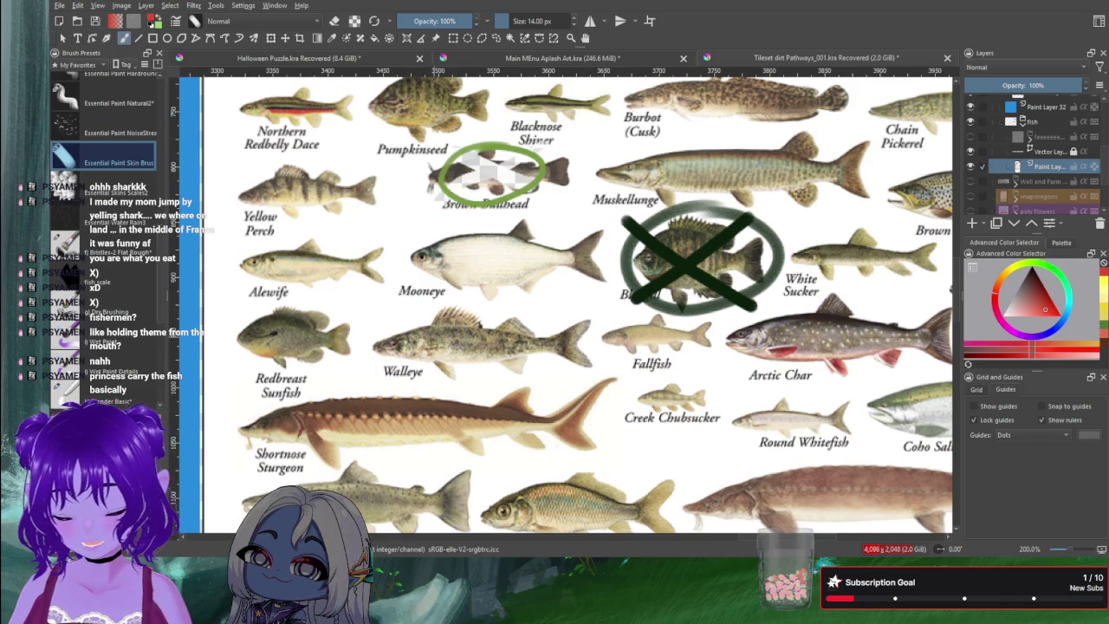
# Step: Pan across the Fishes of the Northeast chart to see its title and fish
pyautogui.moveTo(666, 233)
pyautogui.mouseDown()
pyautogui.moveTo(451, 434)
pyautogui.moveTo(441, 494)
pyautogui.moveTo(425, 508)
pyautogui.moveTo(441, 519)
pyautogui.mouseUp()
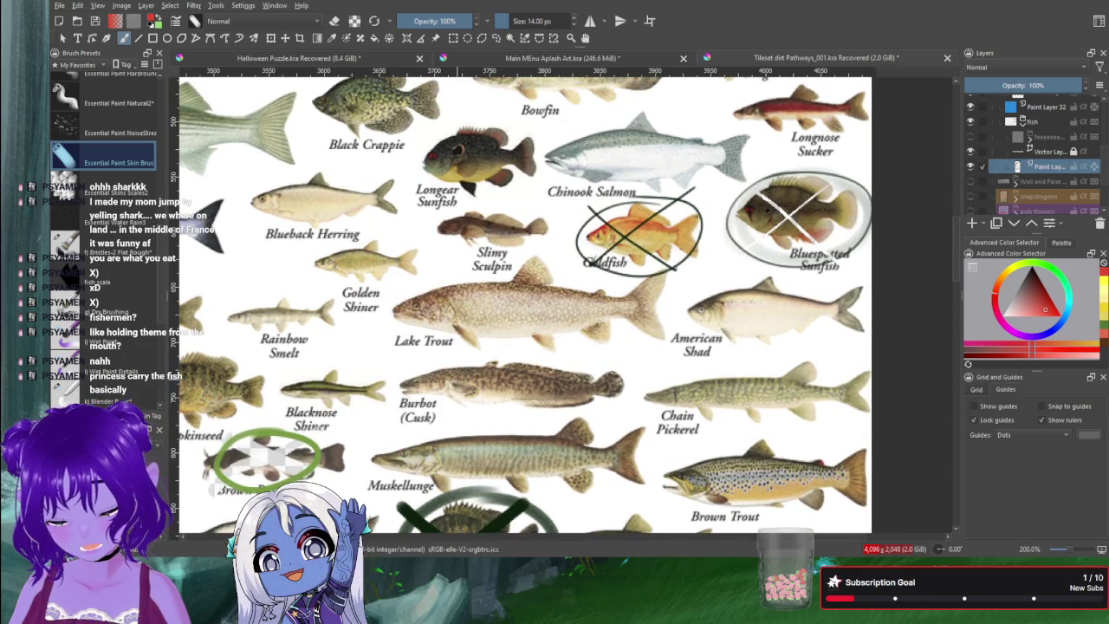
pyautogui.moveTo(456, 382); pyautogui.dragTo(564, 424)
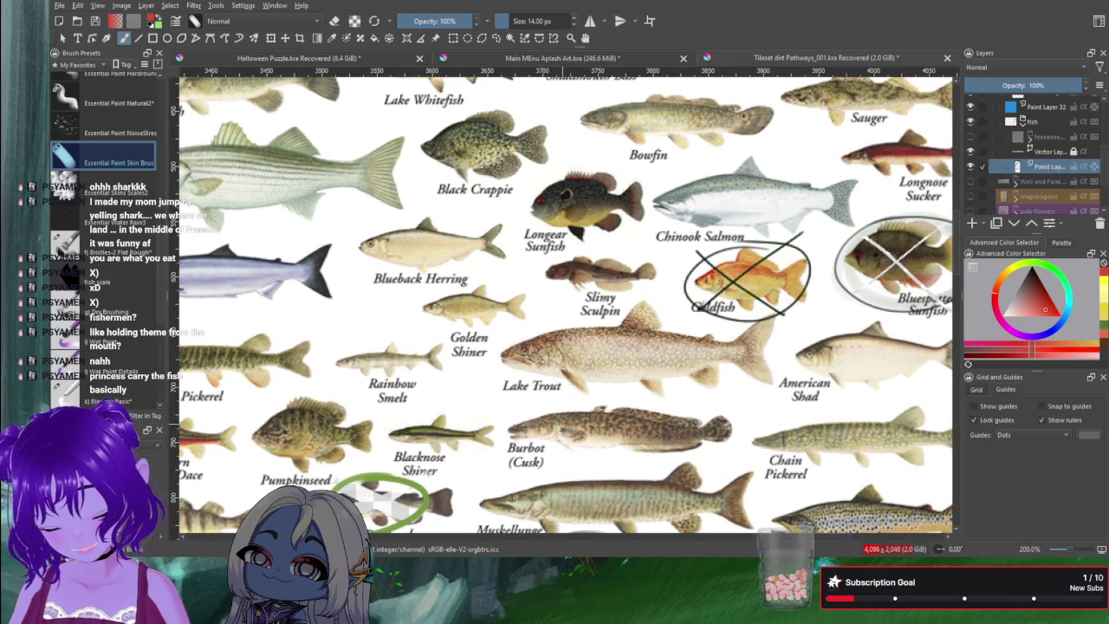
pyautogui.moveTo(498, 377); pyautogui.dragTo(620, 407)
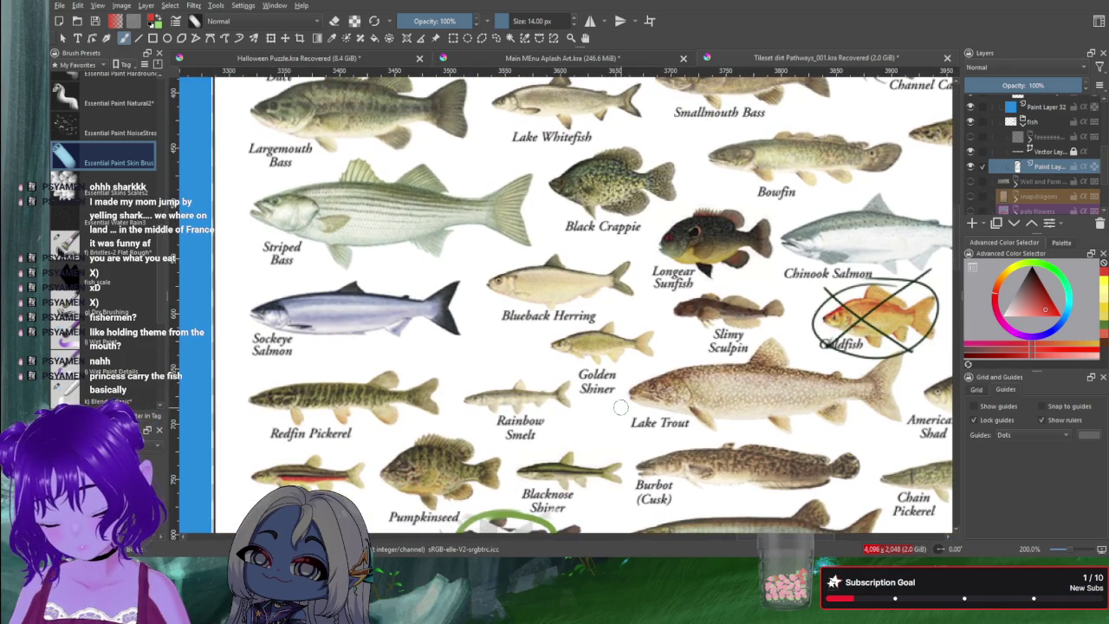
pyautogui.scroll(3, 621, 408)
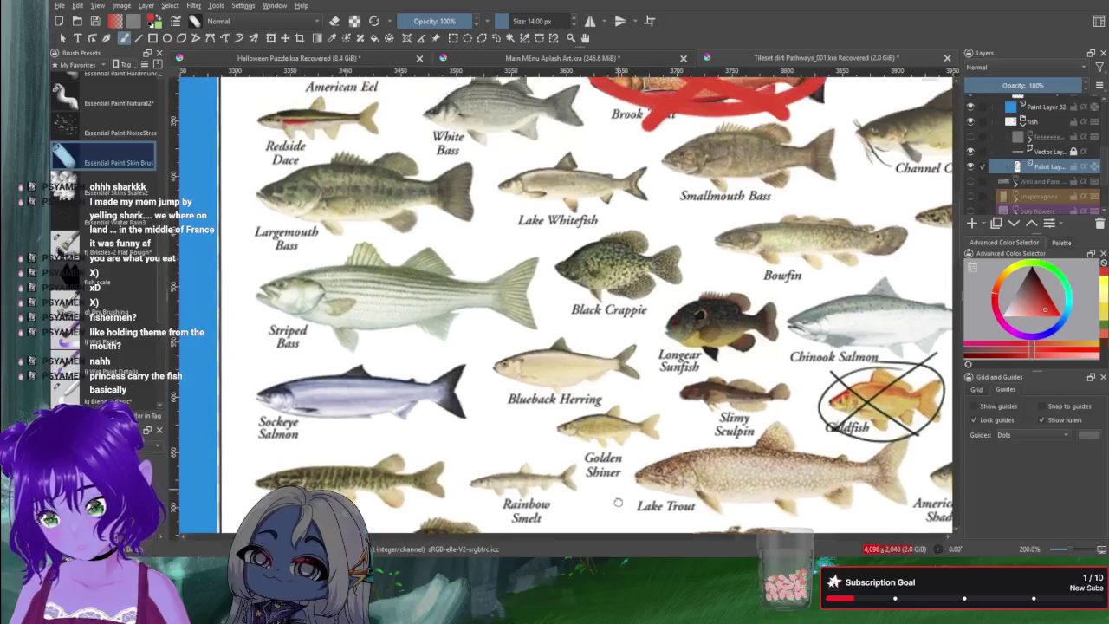
pyautogui.moveTo(491, 380); pyautogui.dragTo(504, 464)
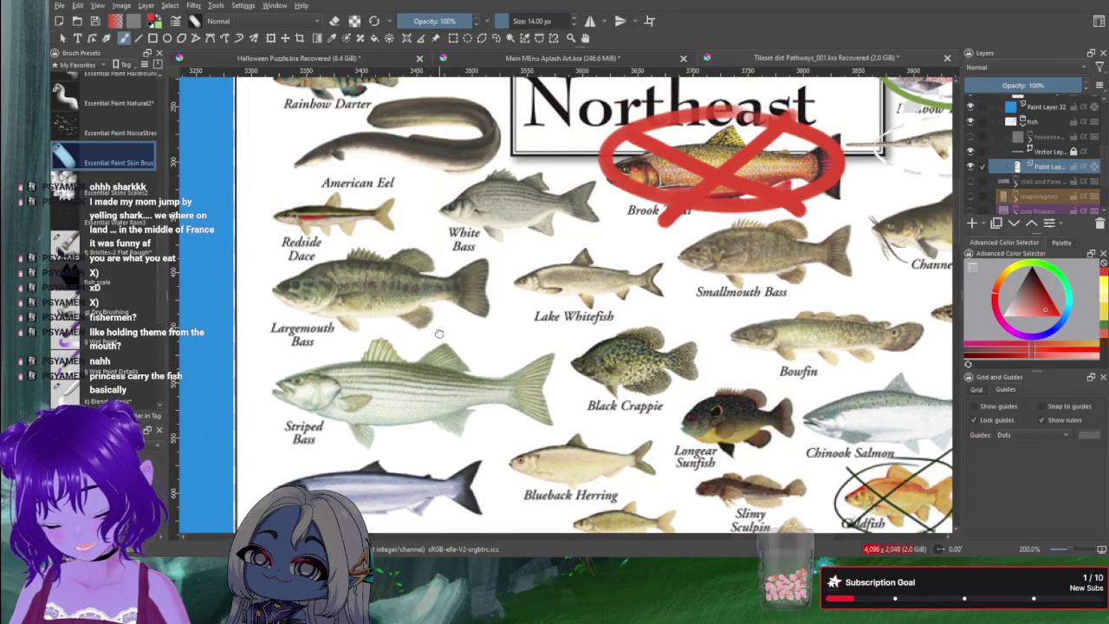
pyautogui.moveTo(440, 339); pyautogui.dragTo(586, 412)
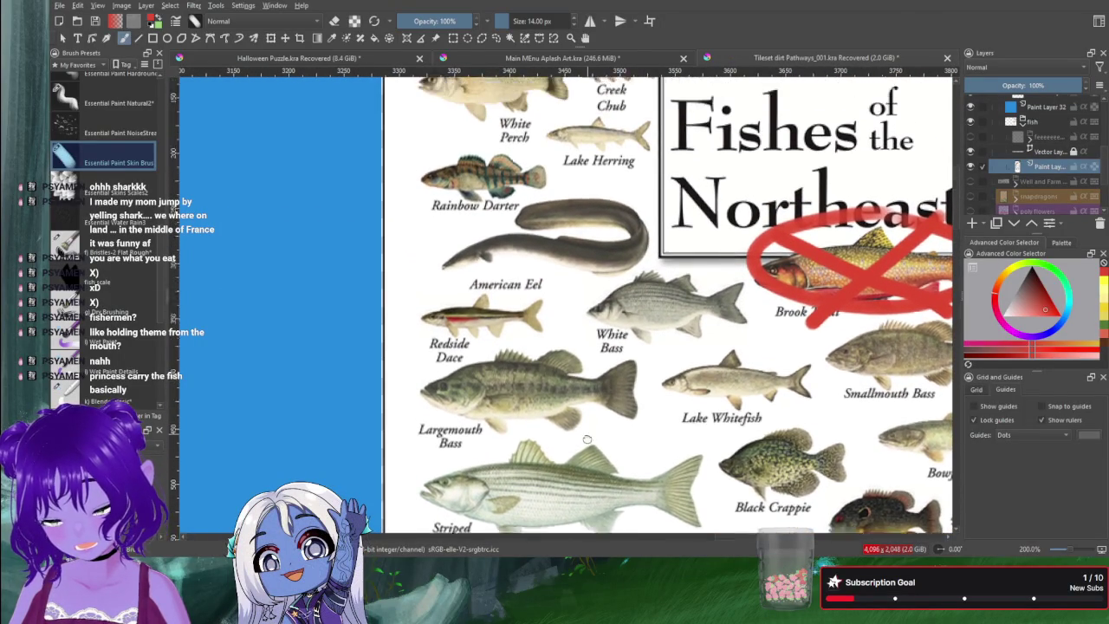
pyautogui.scroll(5, 586, 440)
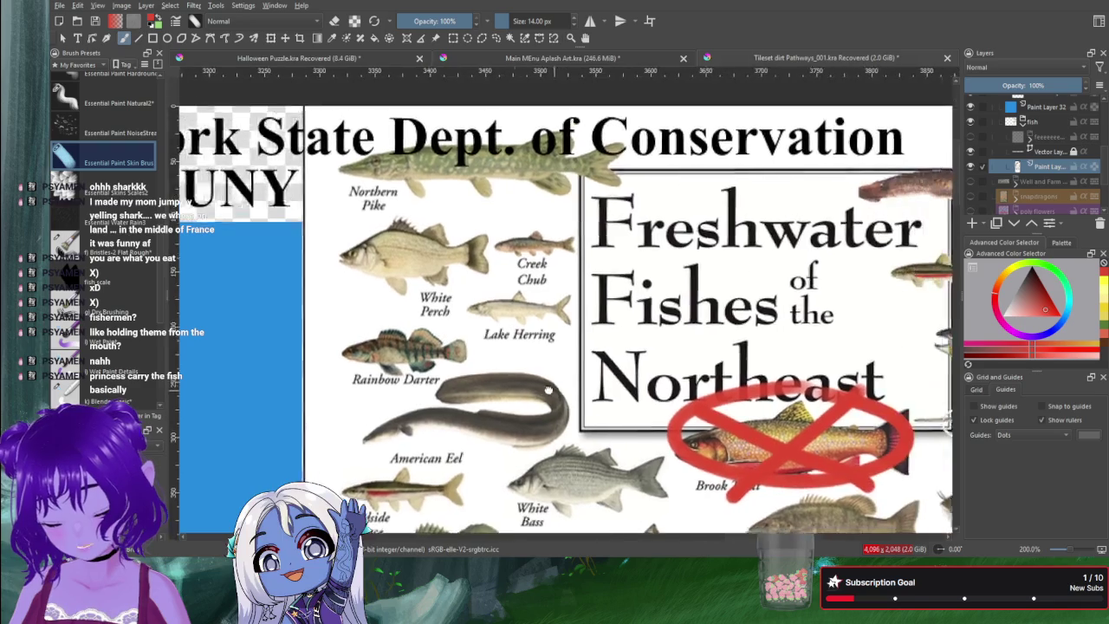
pyautogui.hscroll(5, 520, 408)
pyautogui.hscroll(3, 554, 346)
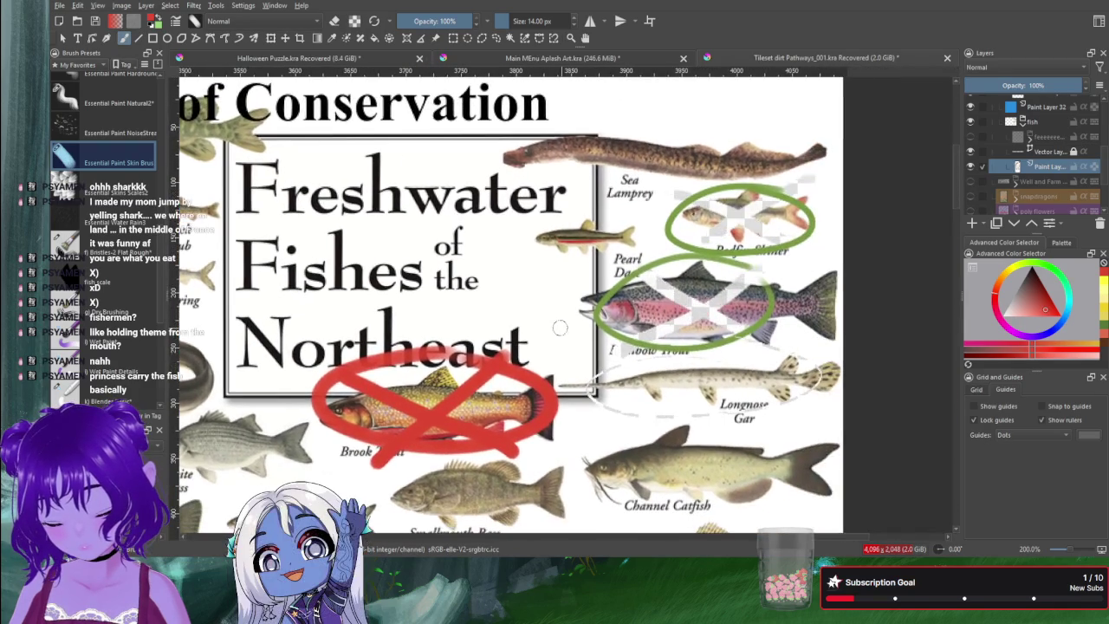
pyautogui.scroll(-3, 635, 328)
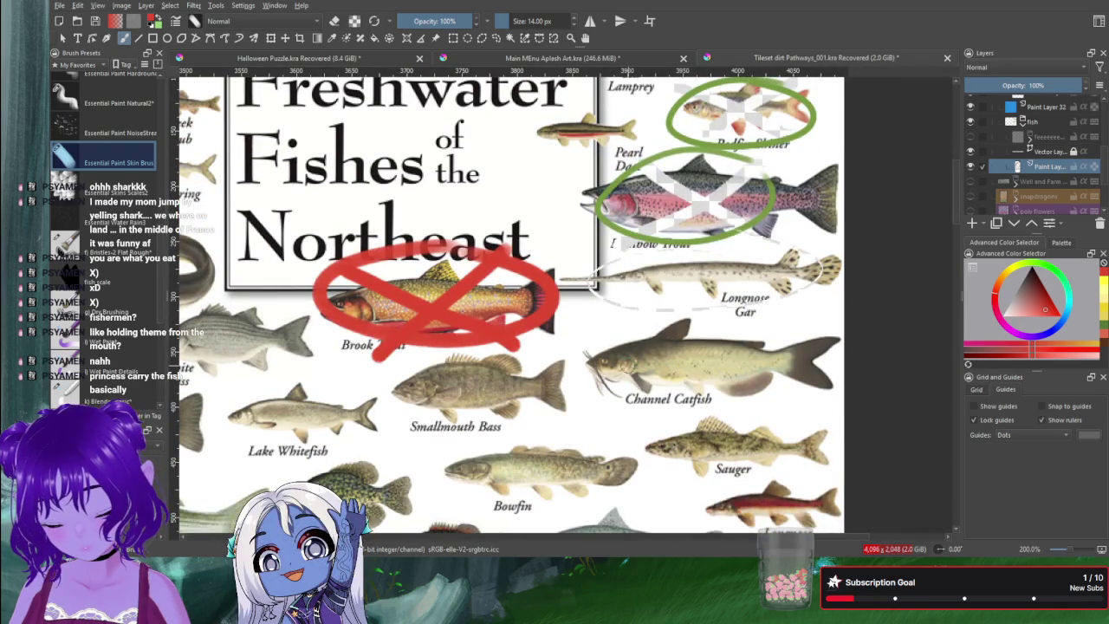
pyautogui.scroll(-2, 585, 373)
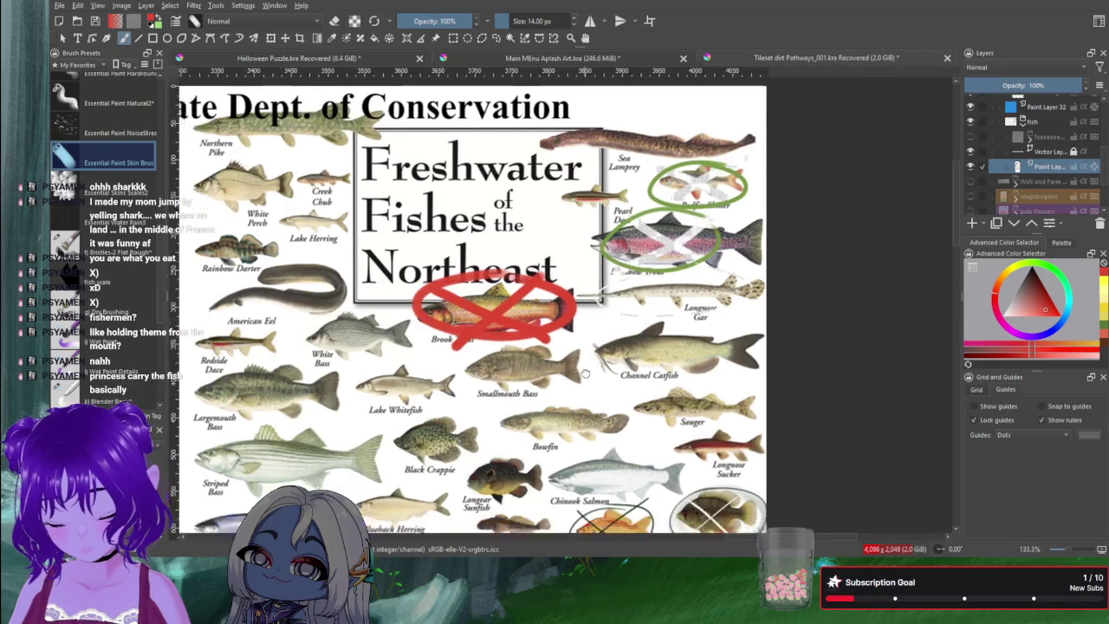
pyautogui.moveTo(584, 373); pyautogui.dragTo(646, 292)
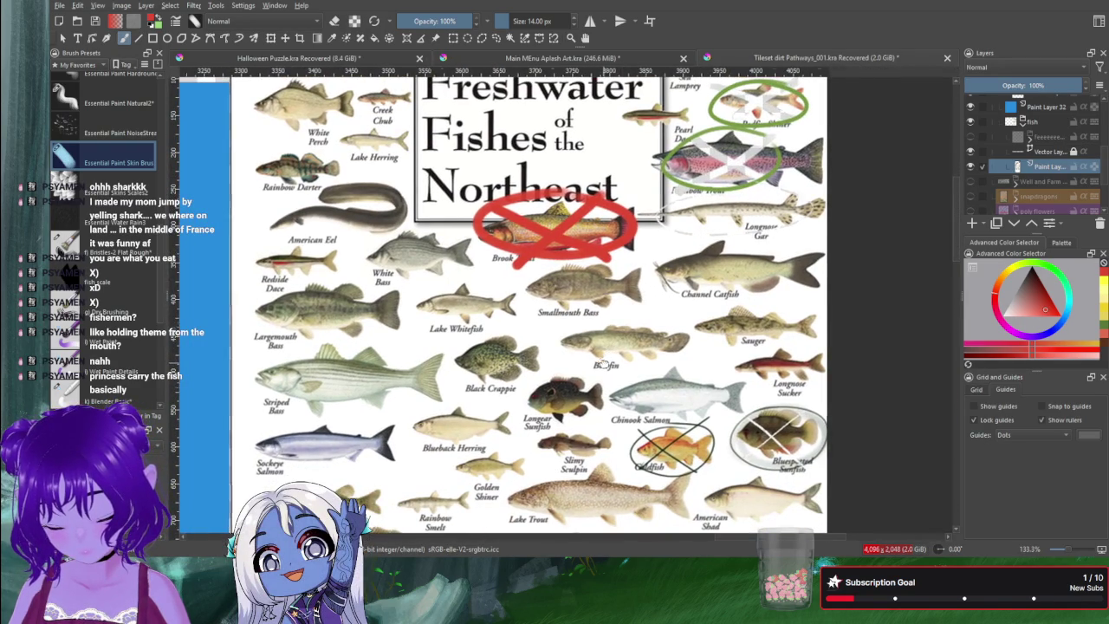
pyautogui.moveTo(604, 362); pyautogui.dragTo(713, 352)
pyautogui.moveTo(901, 381)
pyautogui.mouseDown()
pyautogui.moveTo(1010, 390)
pyautogui.moveTo(811, 366)
pyautogui.mouseUp()
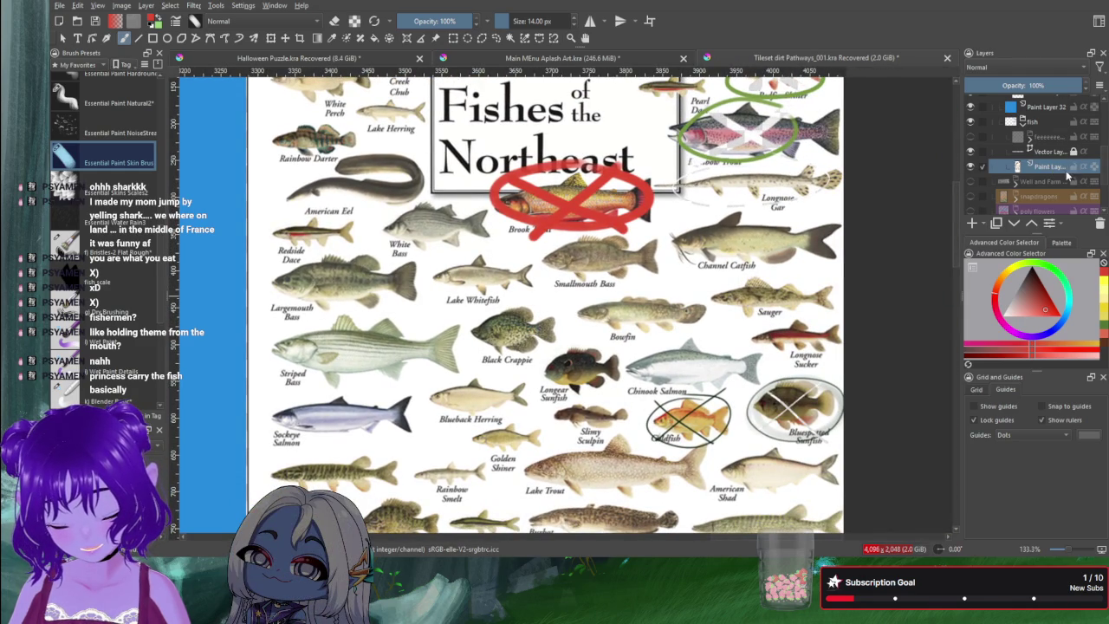
pyautogui.scroll(3, 1039, 143)
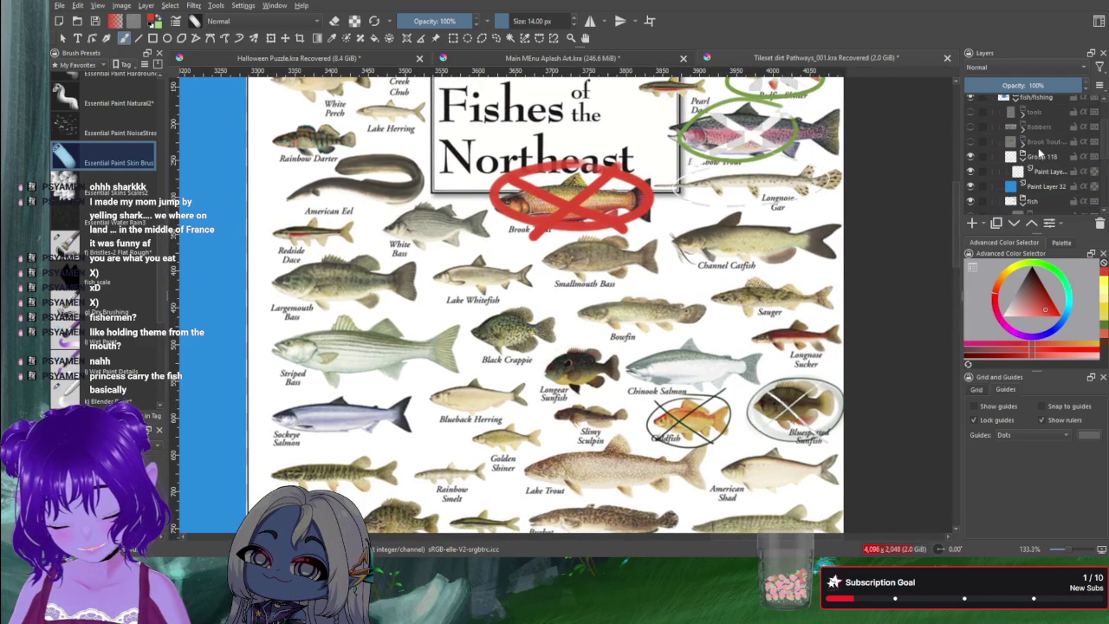
# Step: Make Paint Layer active, reset zoom to 100%, and place the poster beside the blue canvas
pyautogui.click(1047, 171)
pyautogui.press('1')
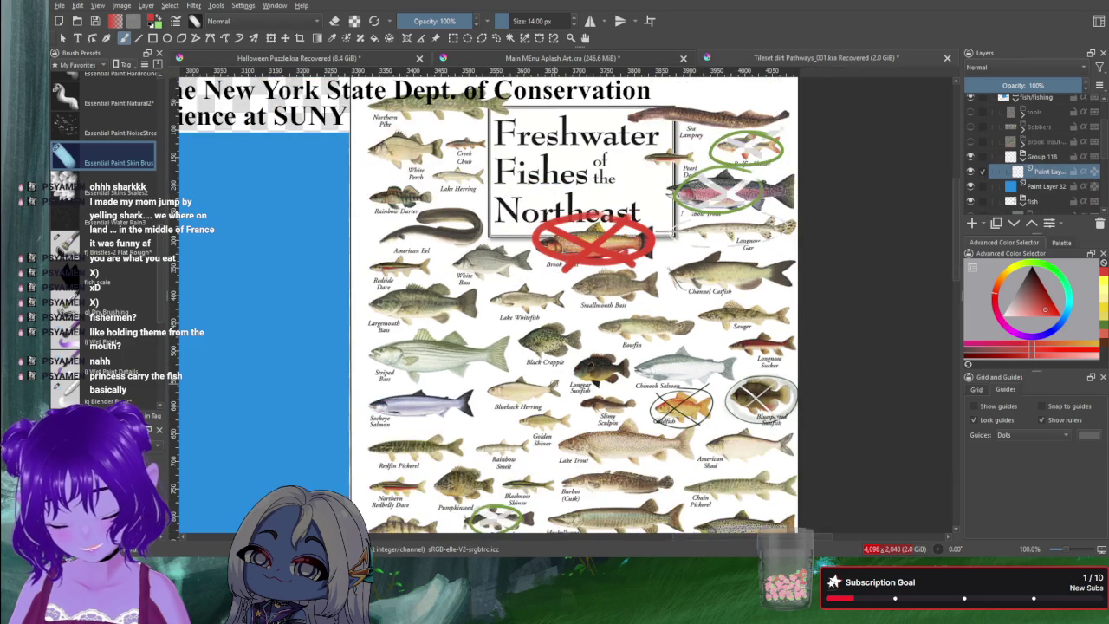
pyautogui.hscroll(-5, 619, 342)
pyautogui.hscroll(-4, 619, 341)
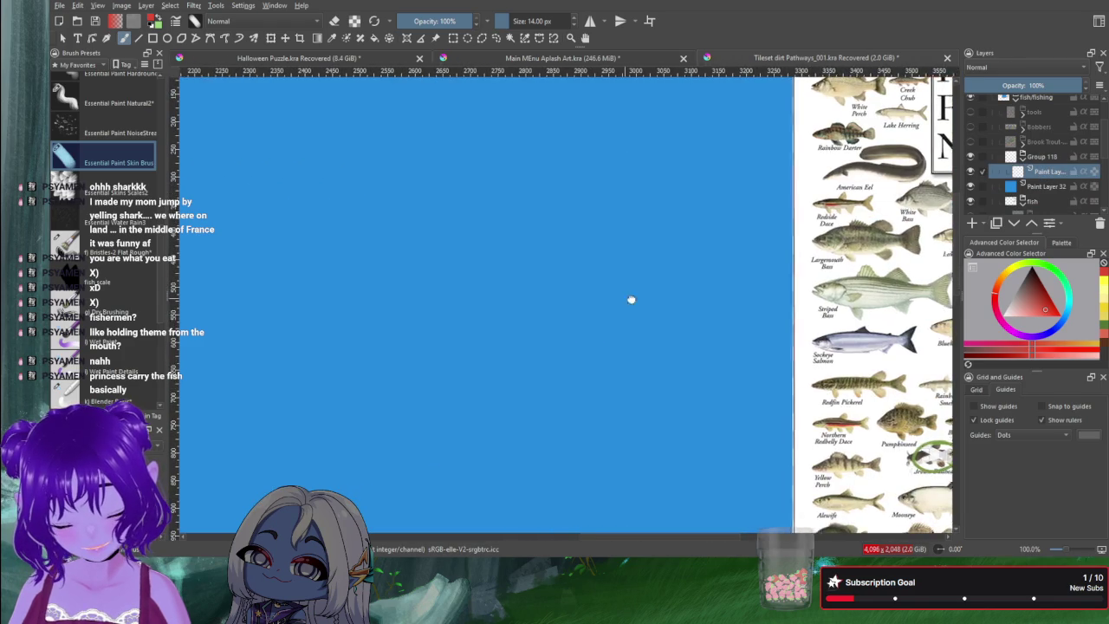
pyautogui.hscroll(-3, 630, 299)
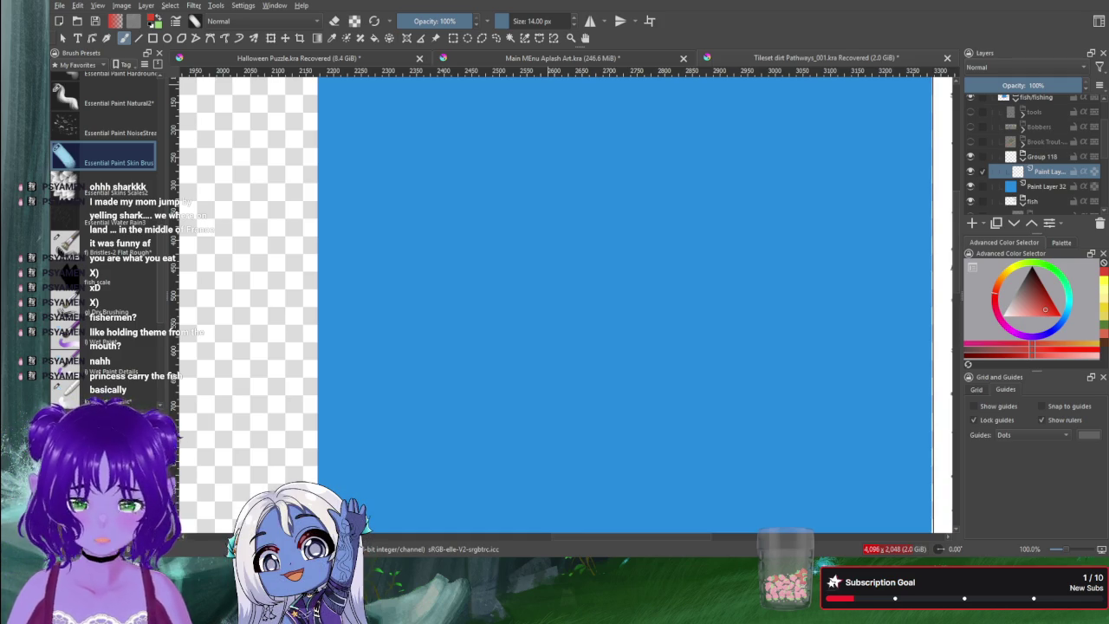
pyautogui.moveTo(862, 260)
pyautogui.mouseDown()
pyautogui.moveTo(397, 258)
pyautogui.moveTo(381, 240)
pyautogui.mouseUp()
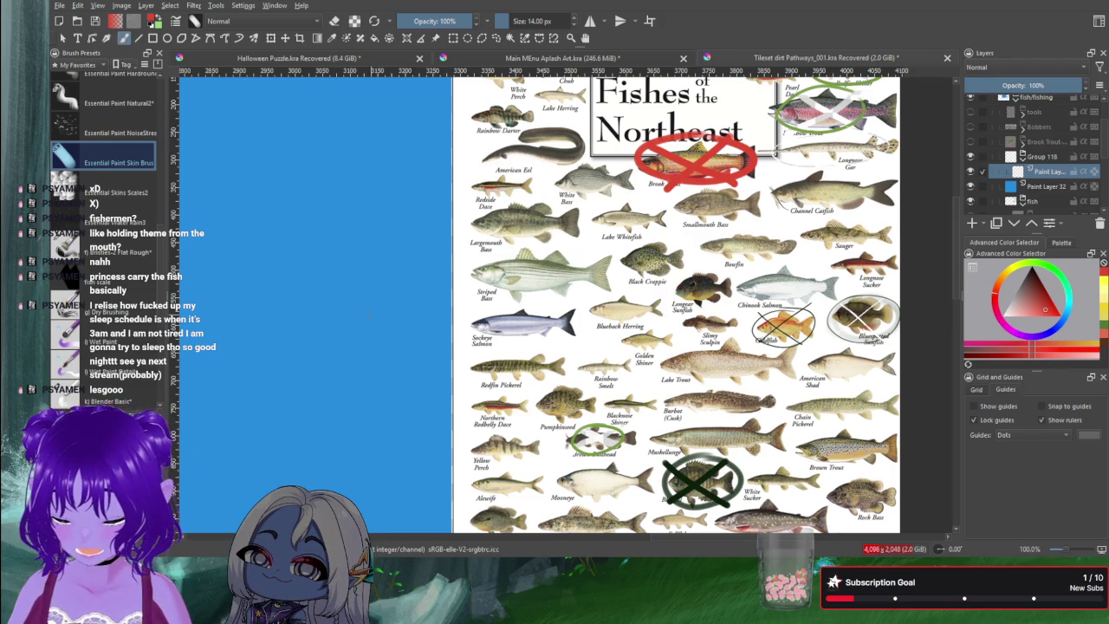
# Step: Draw a red box with diagonal strokes above it, undoing the last strokes
pyautogui.moveTo(367, 232); pyautogui.dragTo(355, 302)
pyautogui.moveTo(299, 234)
pyautogui.mouseDown()
pyautogui.moveTo(308, 295)
pyautogui.moveTo(293, 339)
pyautogui.moveTo(366, 355)
pyautogui.moveTo(355, 303)
pyautogui.mouseUp()
pyautogui.moveTo(359, 192); pyautogui.dragTo(425, 284)
pyautogui.moveTo(304, 210)
pyautogui.mouseDown()
pyautogui.moveTo(246, 263)
pyautogui.moveTo(204, 391)
pyautogui.mouseUp()
pyautogui.moveTo(418, 297); pyautogui.dragTo(444, 413)
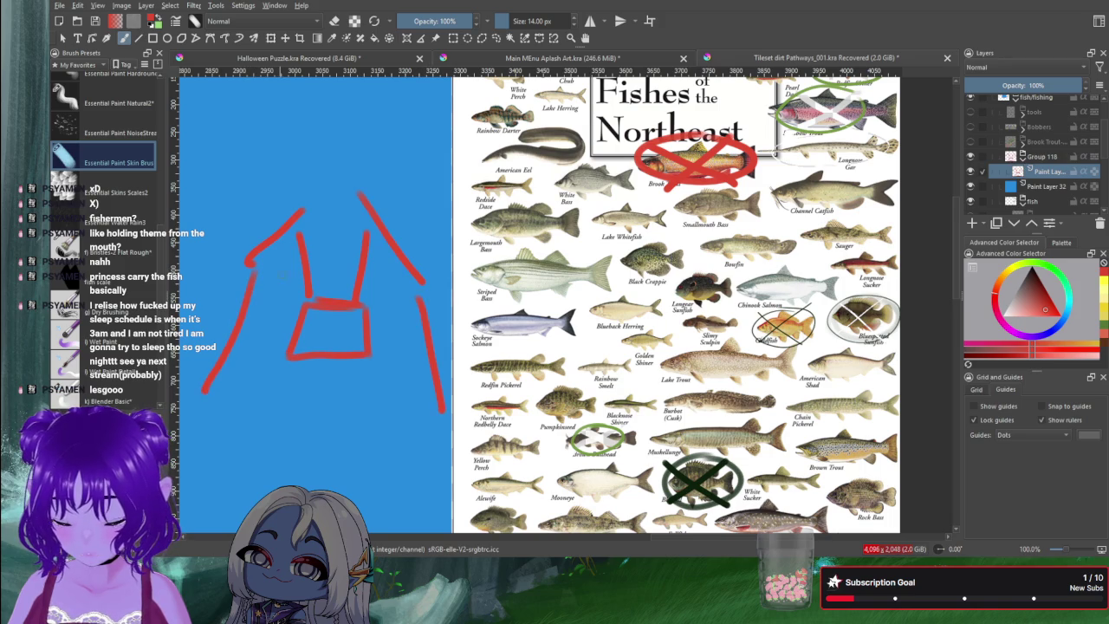
pyautogui.hotkey('ctrl', 'z')
pyautogui.hotkey('ctrl', 'z')
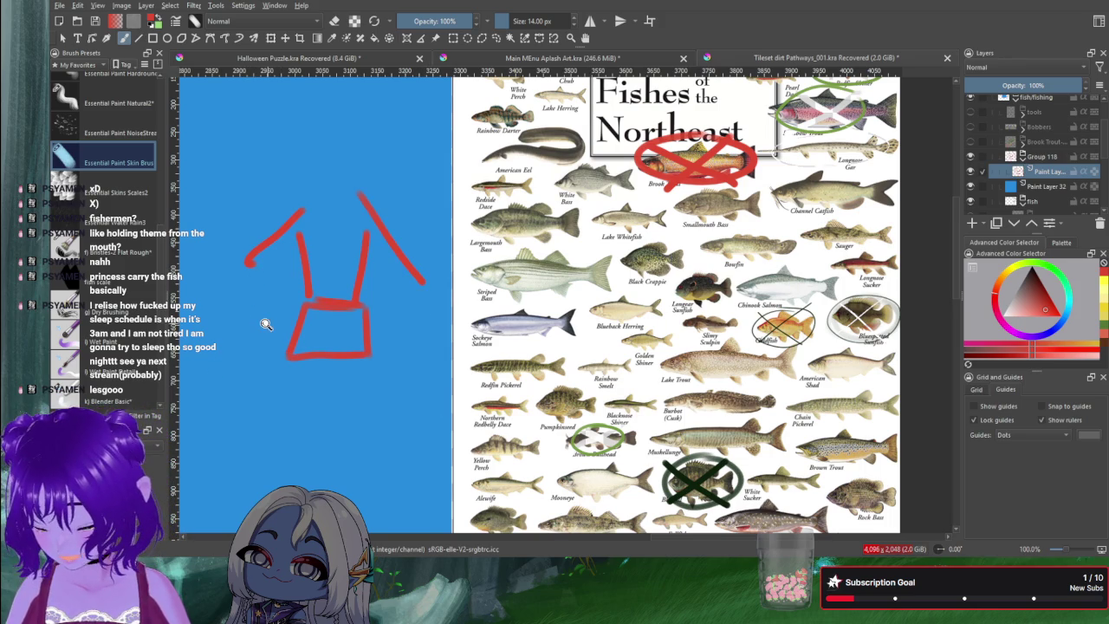
# Step: Add red diagonals and vertical strokes around the box, extending down from its bottom corners
pyautogui.moveTo(231, 232)
pyautogui.mouseDown()
pyautogui.moveTo(280, 211)
pyautogui.moveTo(227, 254)
pyautogui.mouseUp()
pyautogui.moveTo(365, 194); pyautogui.dragTo(435, 260)
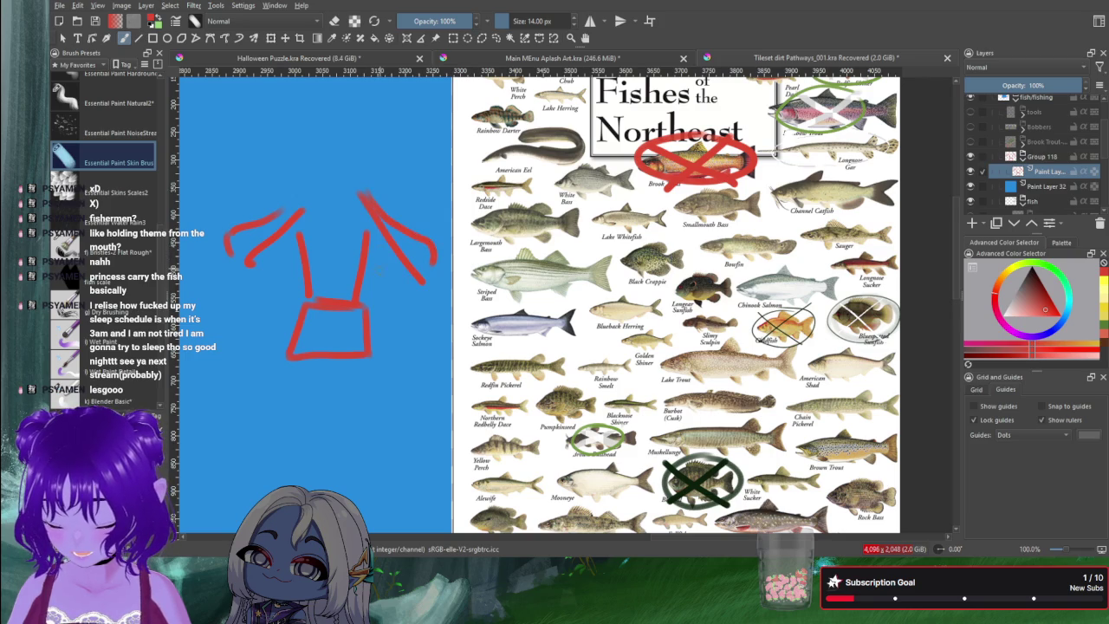
pyautogui.moveTo(382, 245); pyautogui.dragTo(375, 298)
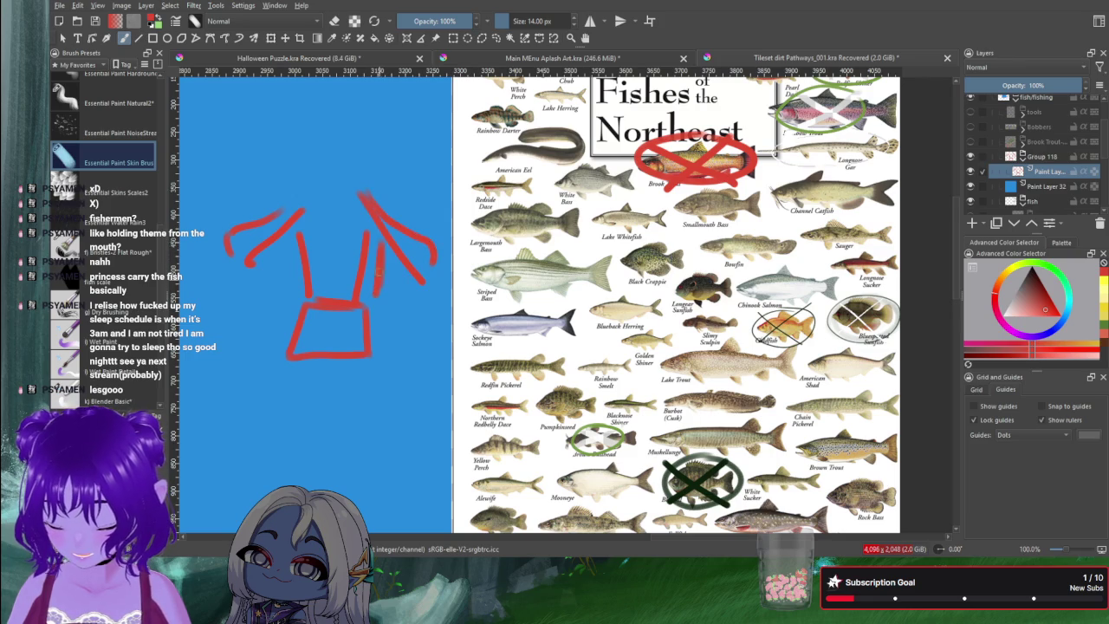
pyautogui.moveTo(379, 256); pyautogui.dragTo(368, 291)
pyautogui.moveTo(294, 244)
pyautogui.mouseDown()
pyautogui.moveTo(303, 296)
pyautogui.moveTo(218, 398)
pyautogui.mouseUp()
pyautogui.moveTo(367, 300)
pyautogui.mouseDown()
pyautogui.moveTo(401, 379)
pyautogui.moveTo(442, 400)
pyautogui.mouseUp()
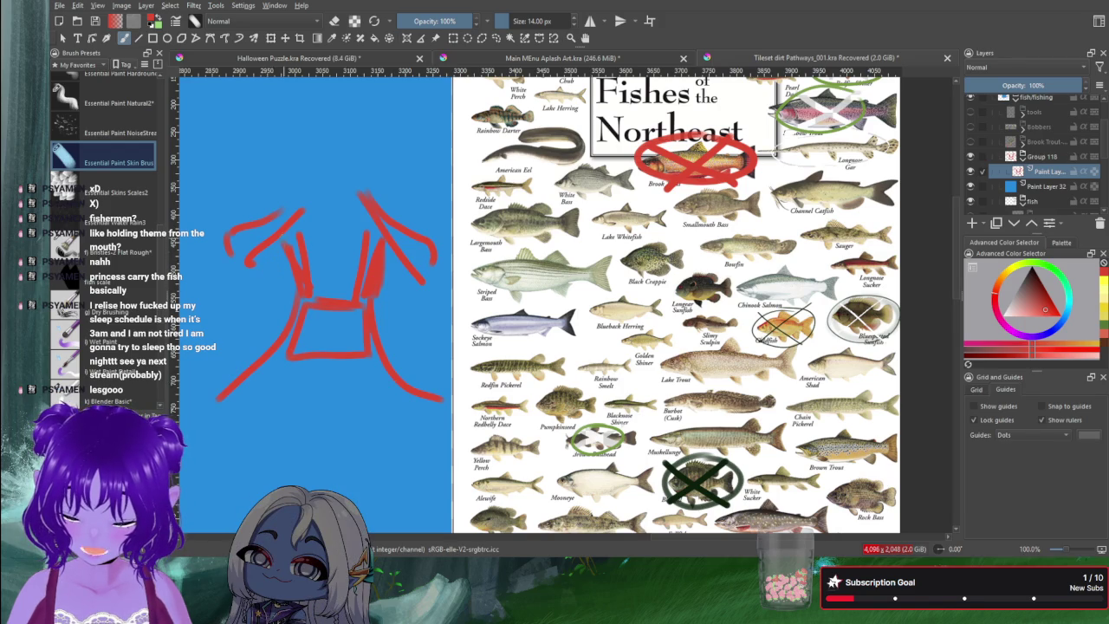
pyautogui.moveTo(293, 288)
pyautogui.mouseDown()
pyautogui.moveTo(260, 270)
pyautogui.moveTo(279, 310)
pyautogui.moveTo(296, 297)
pyautogui.mouseUp()
pyautogui.moveTo(386, 282)
pyautogui.mouseDown()
pyautogui.moveTo(386, 320)
pyautogui.moveTo(401, 283)
pyautogui.mouseUp()
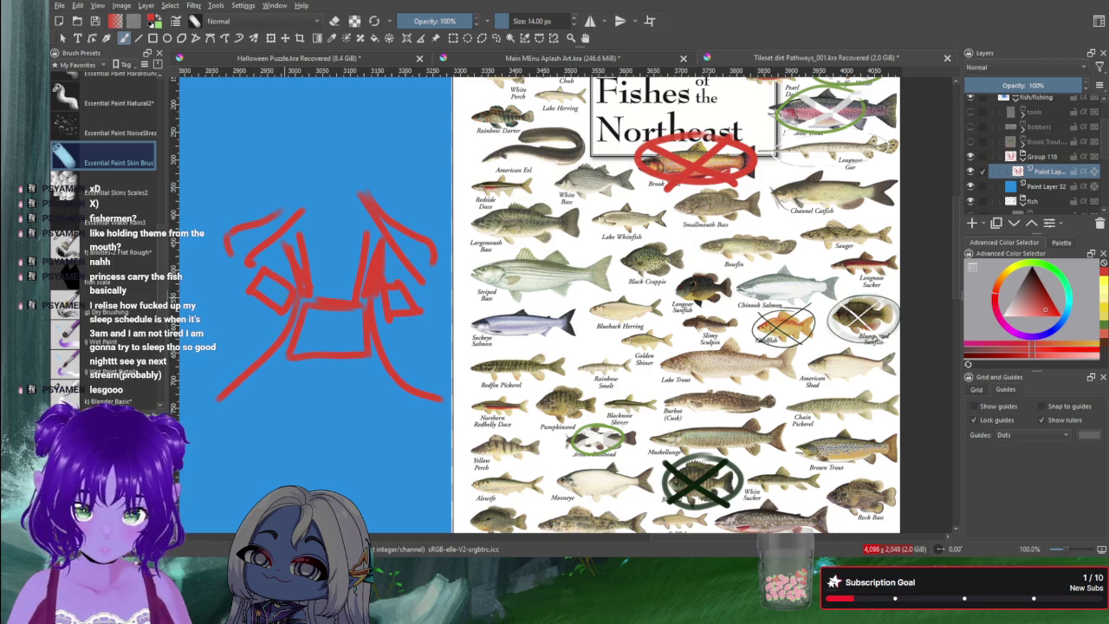
pyautogui.hotkey('ctrl', 'z')
pyautogui.hotkey('ctrl', 'z')
pyautogui.hotkey('ctrl', 'z')
pyautogui.hotkey('ctrl', 'z')
pyautogui.hotkey('ctrl', 'z')
pyautogui.hotkey('ctrl', 'z')
pyautogui.hotkey('ctrl', 'z')
pyautogui.hotkey('ctrl', 'z')
pyautogui.hotkey('ctrl', 'z')
pyautogui.hotkey('ctrl', 'z')
pyautogui.hotkey('ctrl', 'z')
pyautogui.hotkey('ctrl', 'z')
pyautogui.hotkey('ctrl', 'z')
pyautogui.hotkey('ctrl', 'z')
pyautogui.hotkey('ctrl', 'z')
pyautogui.hotkey('ctrl', 'z')
pyautogui.hotkey('ctrl', 'z')
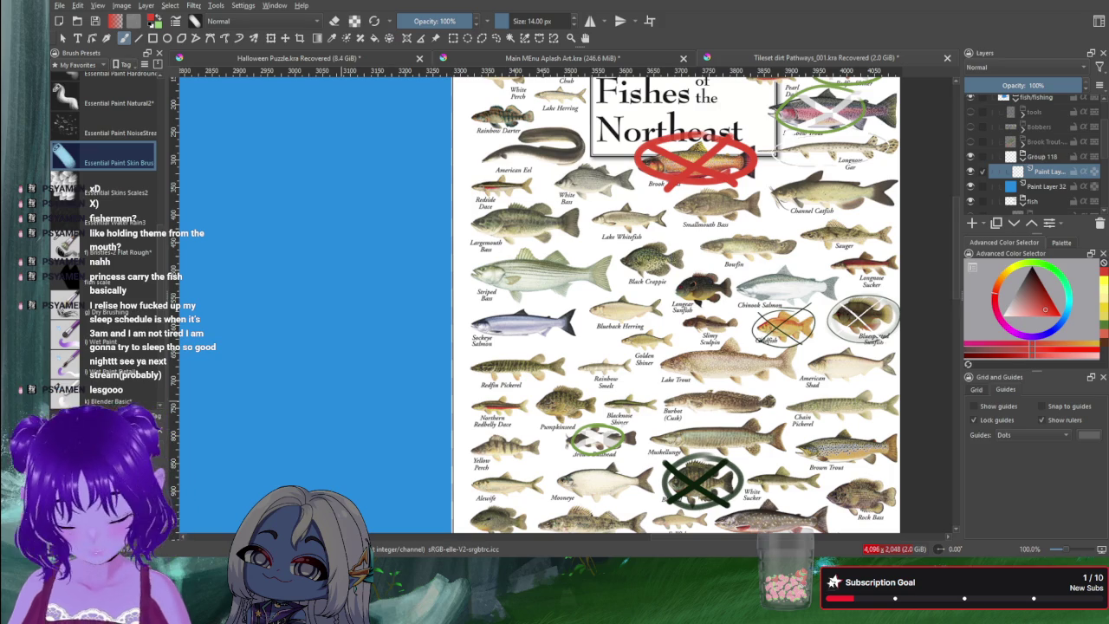
# Step: Paste the fish reference photo as a new layer using the pop-up palette
pyautogui.rightClick(351, 295)
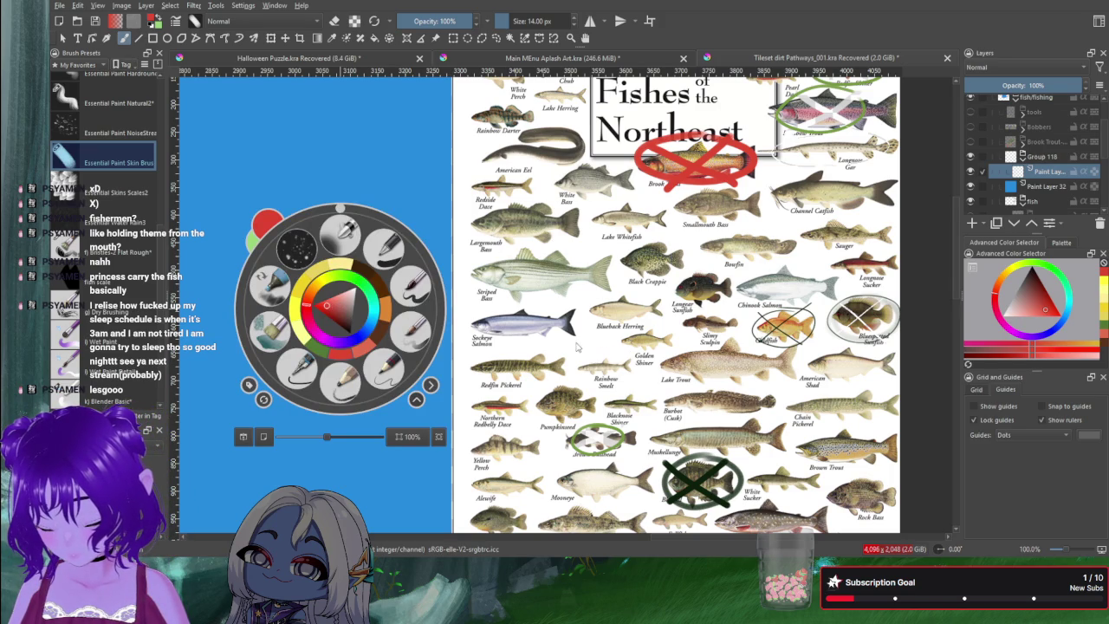
pyautogui.hotkey('ctrl', 'v')
pyautogui.click(472, 211)
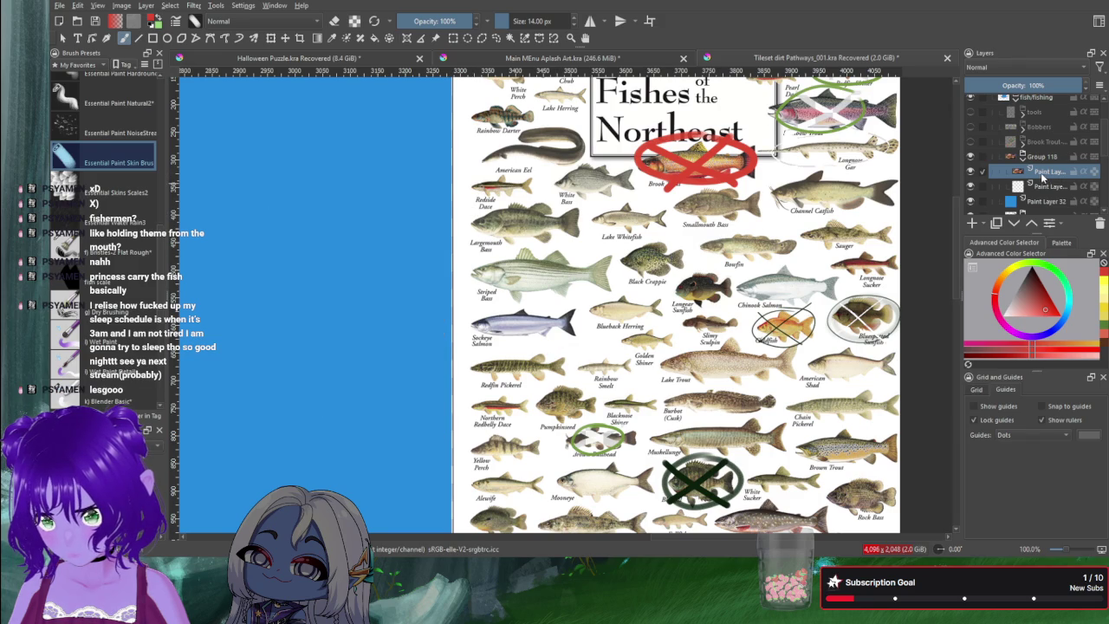
# Step: Zoom in on the pasted fish photo, try a small red mark with a smaller brush, then undo it
pyautogui.scroll(-3, 391, 342)
pyautogui.scroll(1, 391, 341)
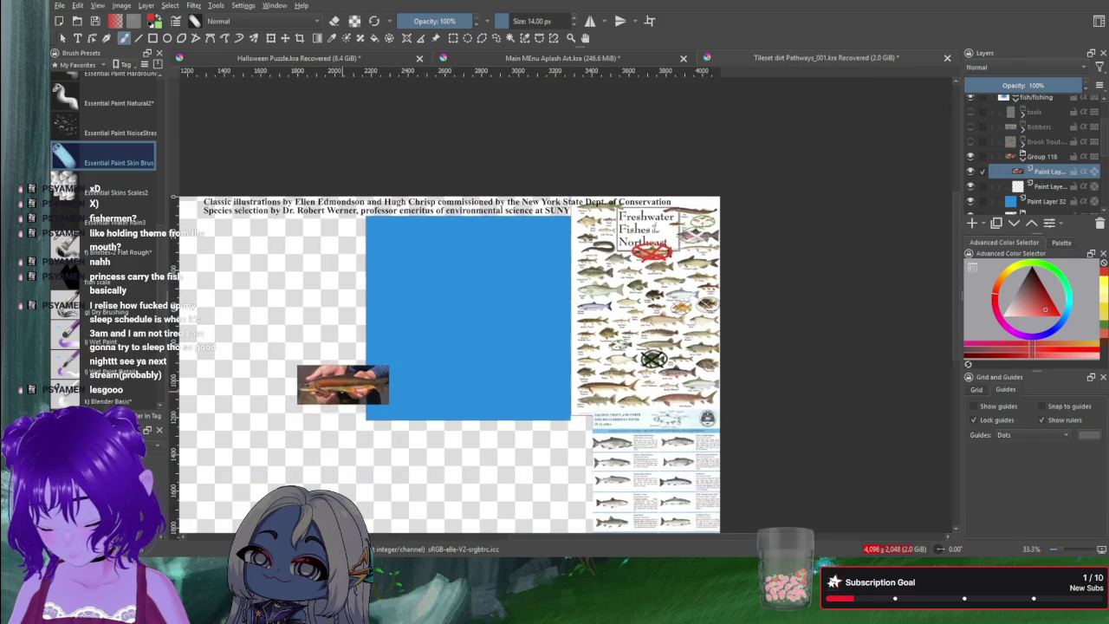
pyautogui.scroll(2, 364, 373)
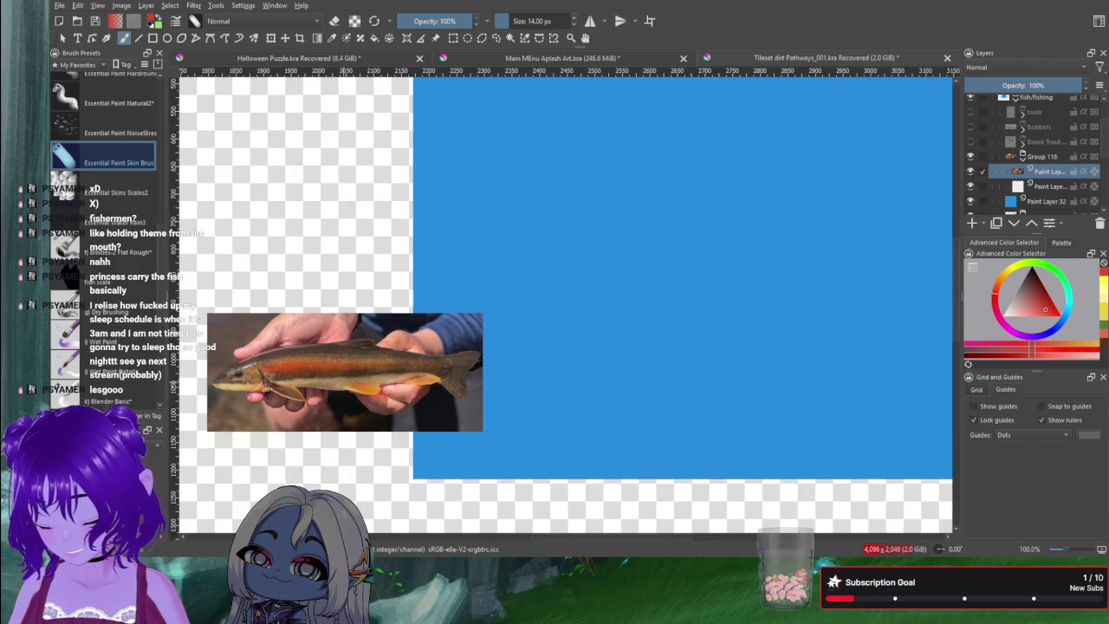
pyautogui.scroll(1, 340, 384)
pyautogui.moveTo(286, 397); pyautogui.dragTo(418, 385)
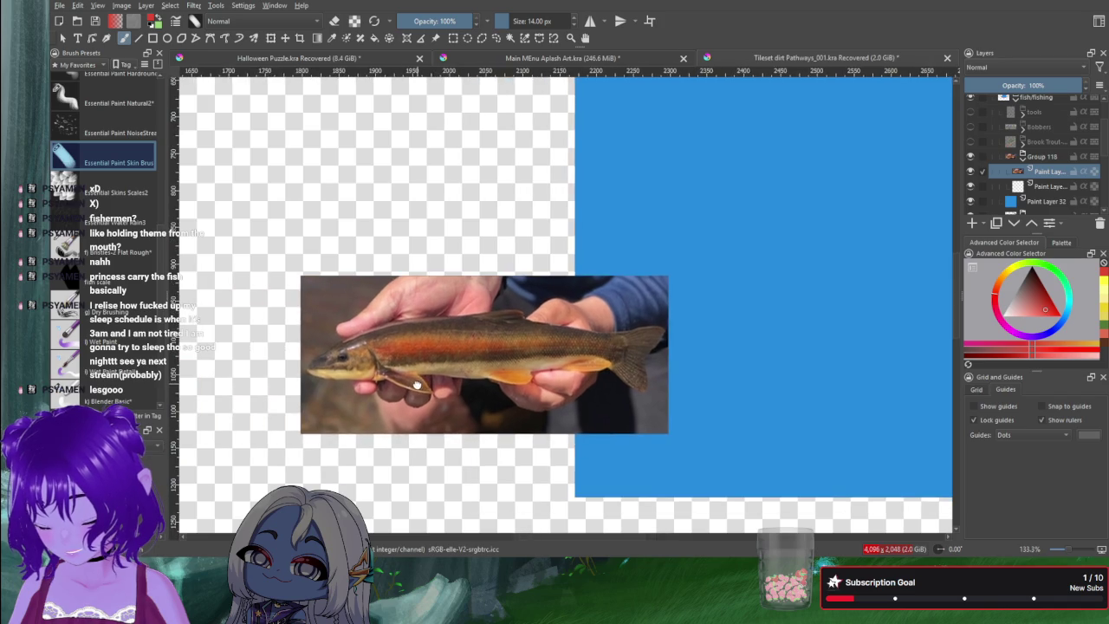
pyautogui.scroll(1, 418, 385)
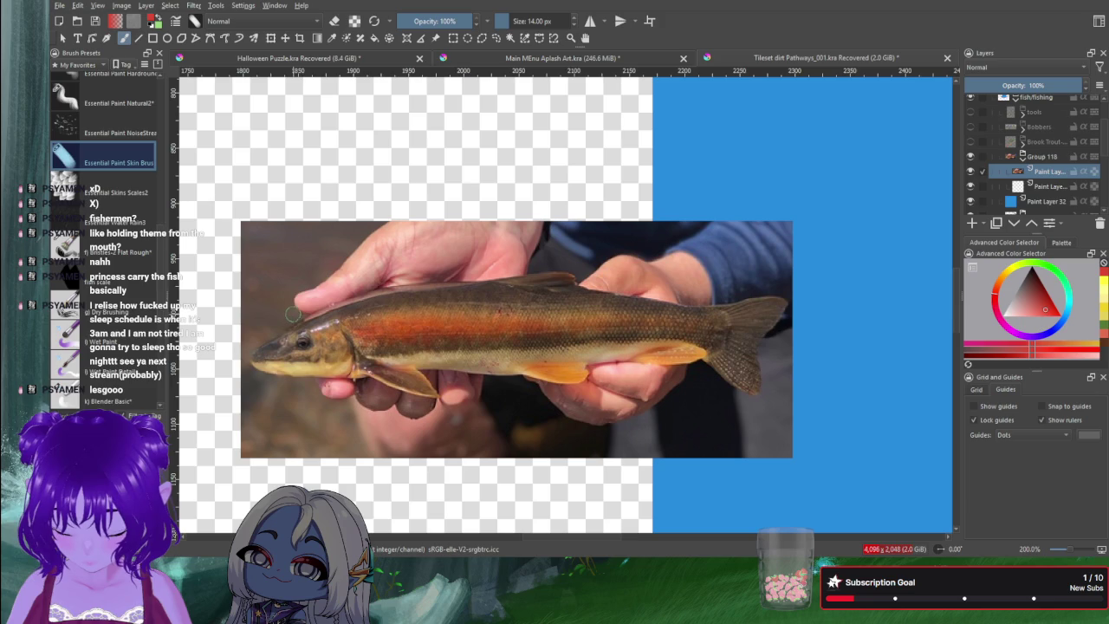
pyautogui.press('[')
pyautogui.press('[')
pyautogui.press('[')
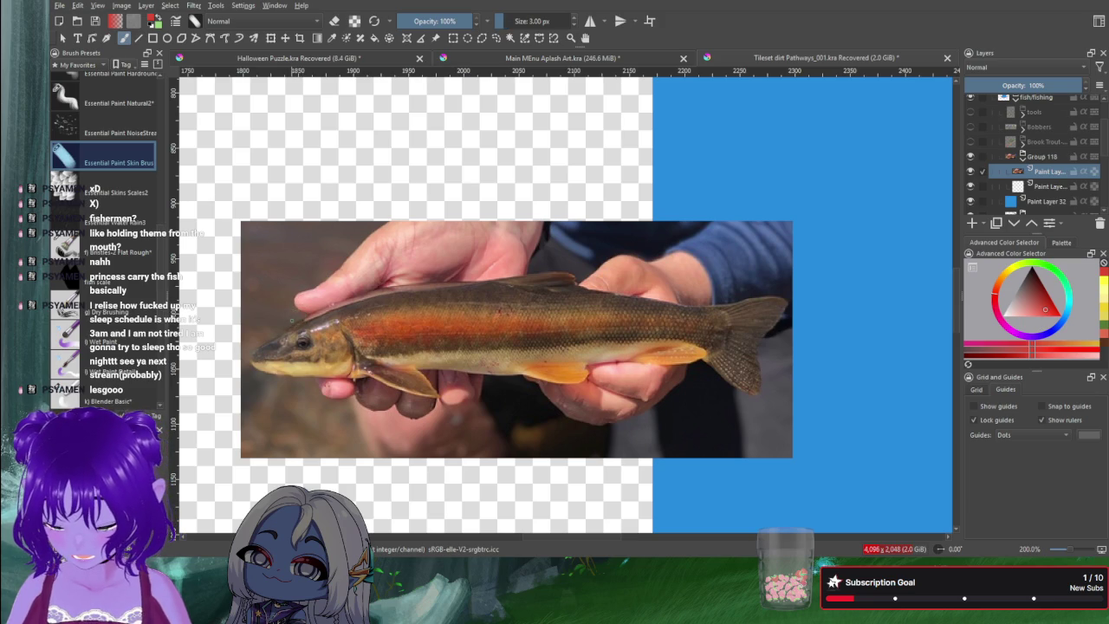
pyautogui.moveTo(291, 322); pyautogui.dragTo(310, 304)
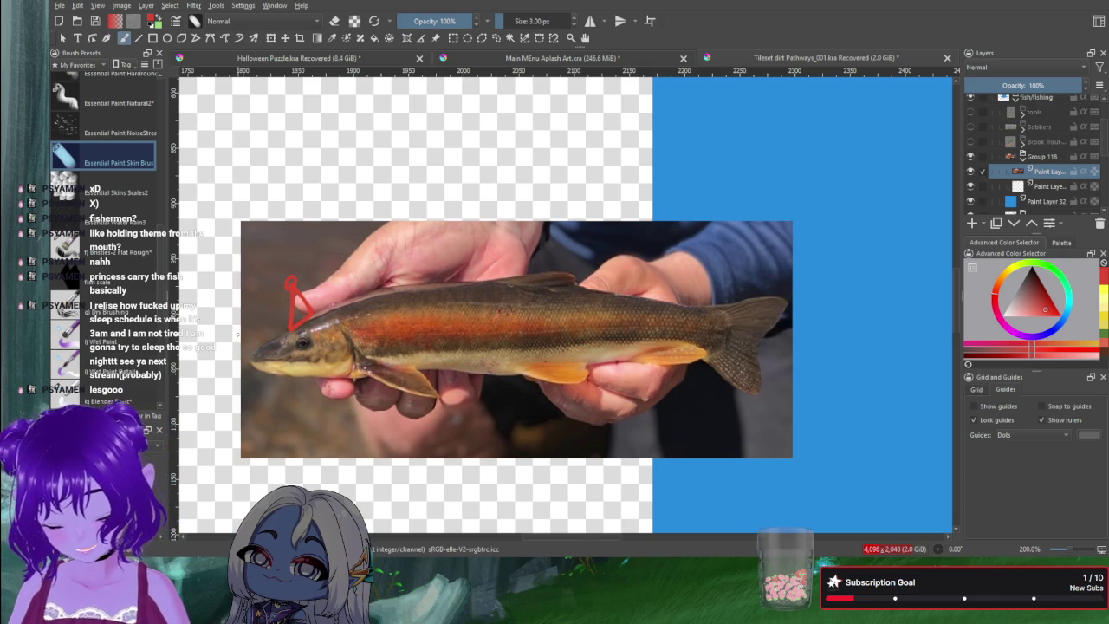
pyautogui.hotkey('ctrl', 'z')
pyautogui.hotkey('ctrl', 'z')
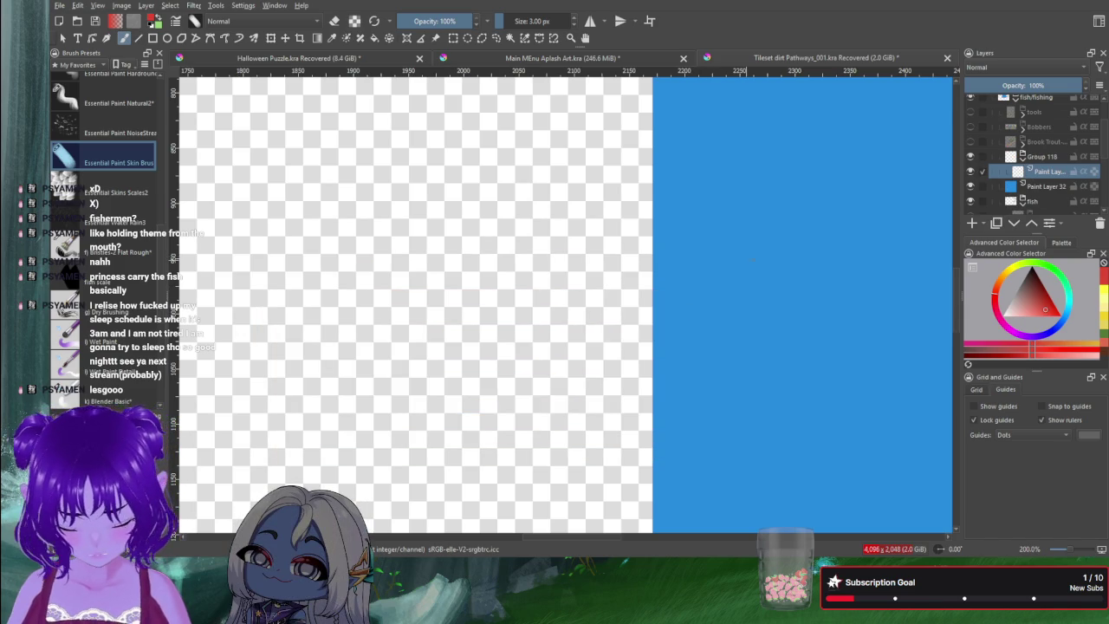
# Step: Pan and zoom to 66.7% so the whole blue canvas and fish poster are visible
pyautogui.moveTo(855, 228)
pyautogui.mouseDown()
pyautogui.moveTo(555, 359)
pyautogui.moveTo(508, 335)
pyautogui.mouseUp()
pyautogui.press('-')
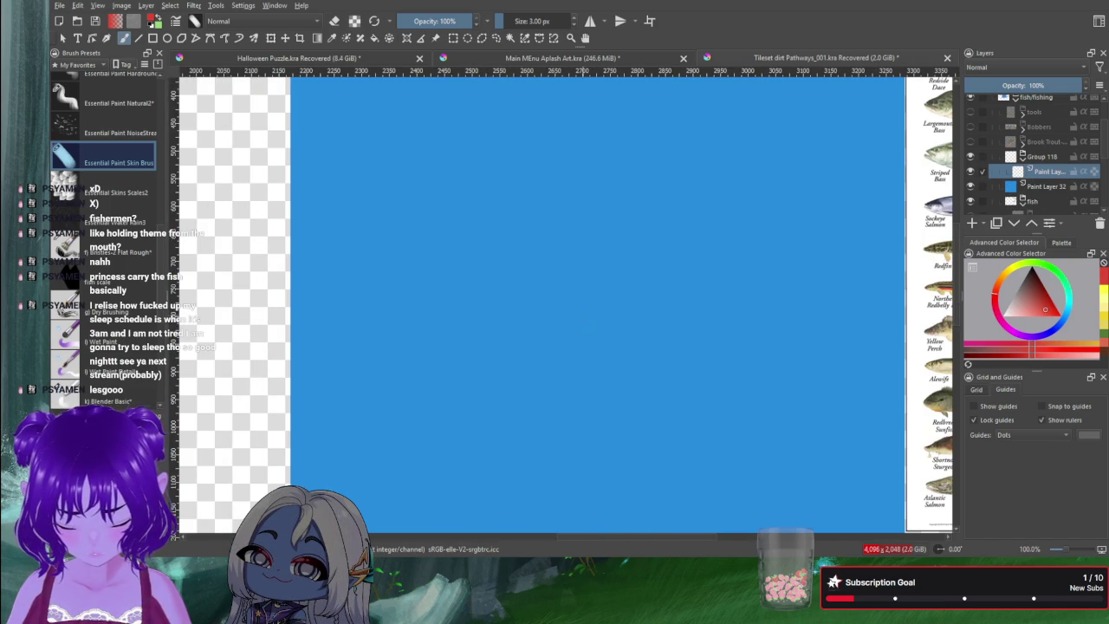
pyautogui.press('-')
pyautogui.press('-')
pyautogui.moveTo(584, 272); pyautogui.dragTo(519, 327)
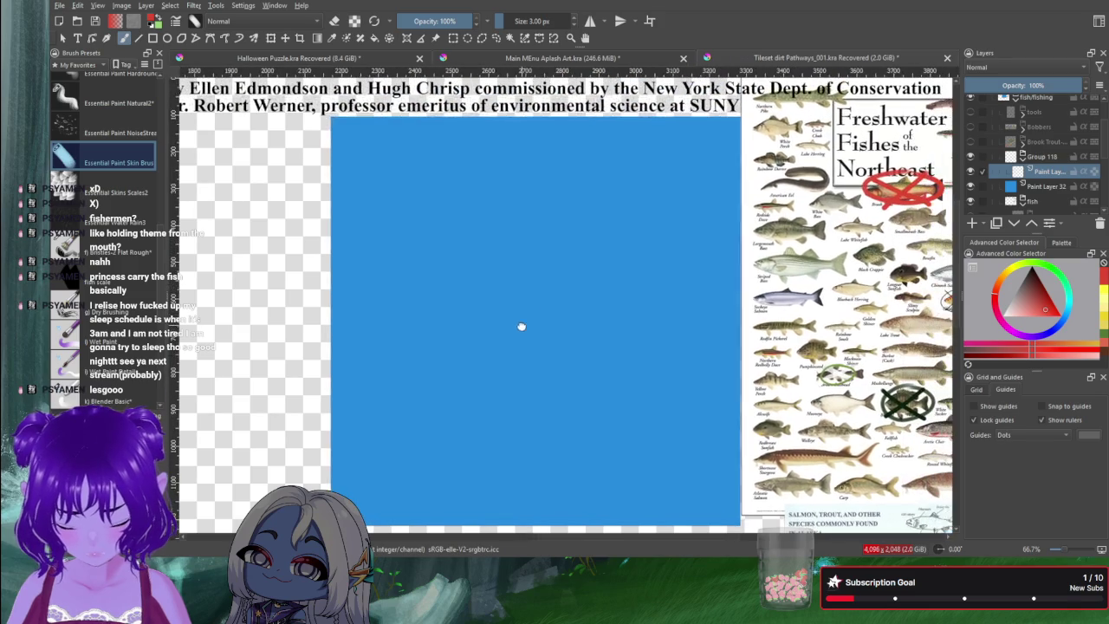
pyautogui.press('+')
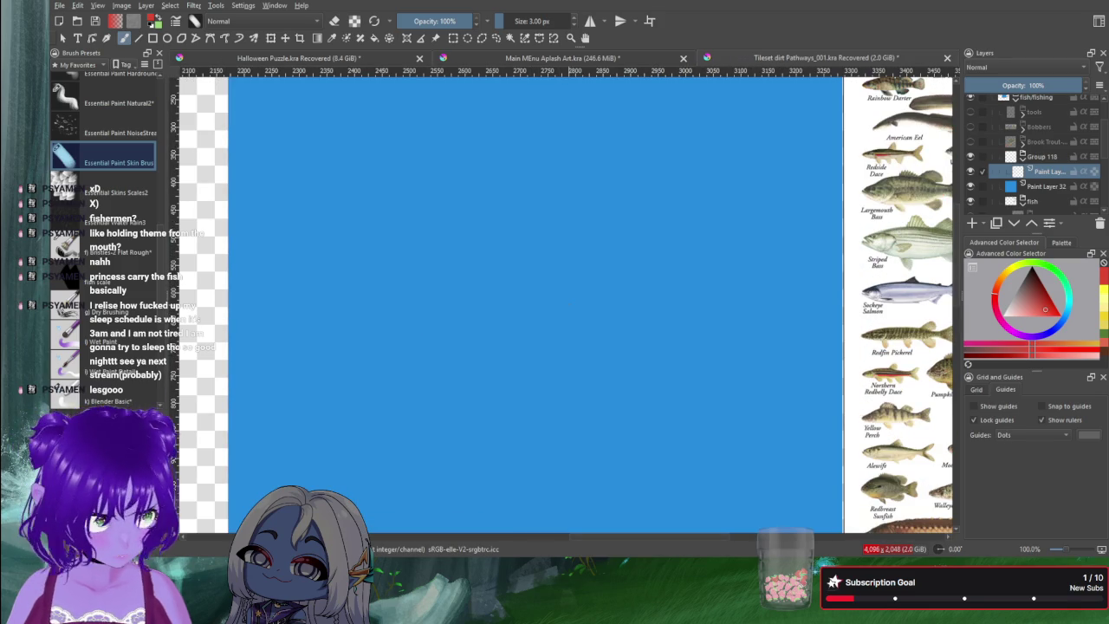
pyautogui.press('-')
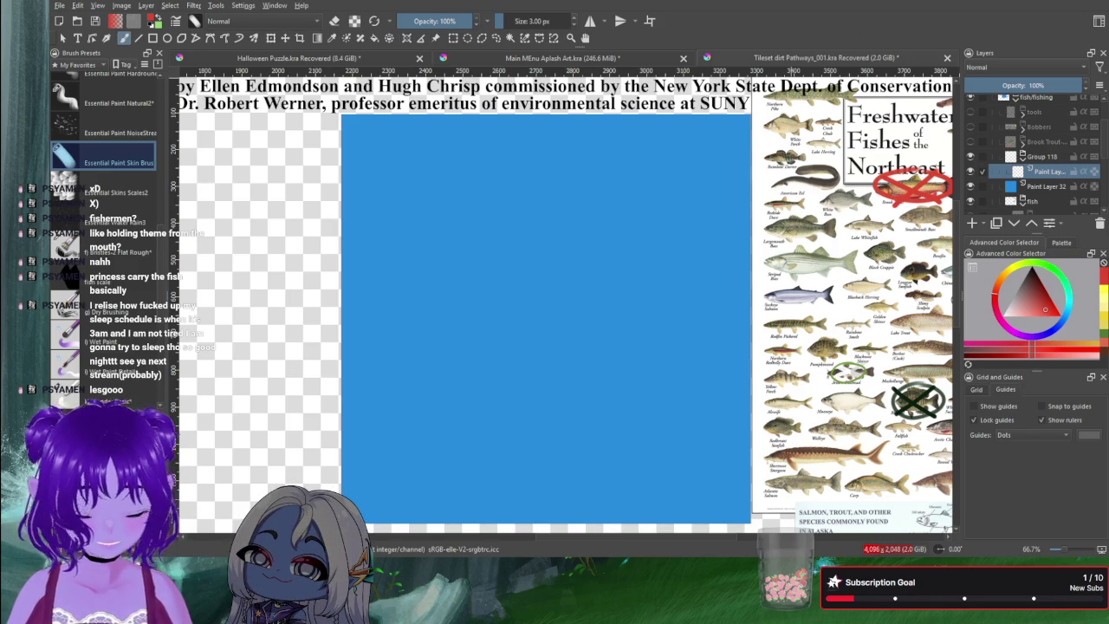
# Step: Pick the Gradient tool, turn eraser mode off, and discard a faint pink test line
pyautogui.press('g')
pyautogui.press('e')
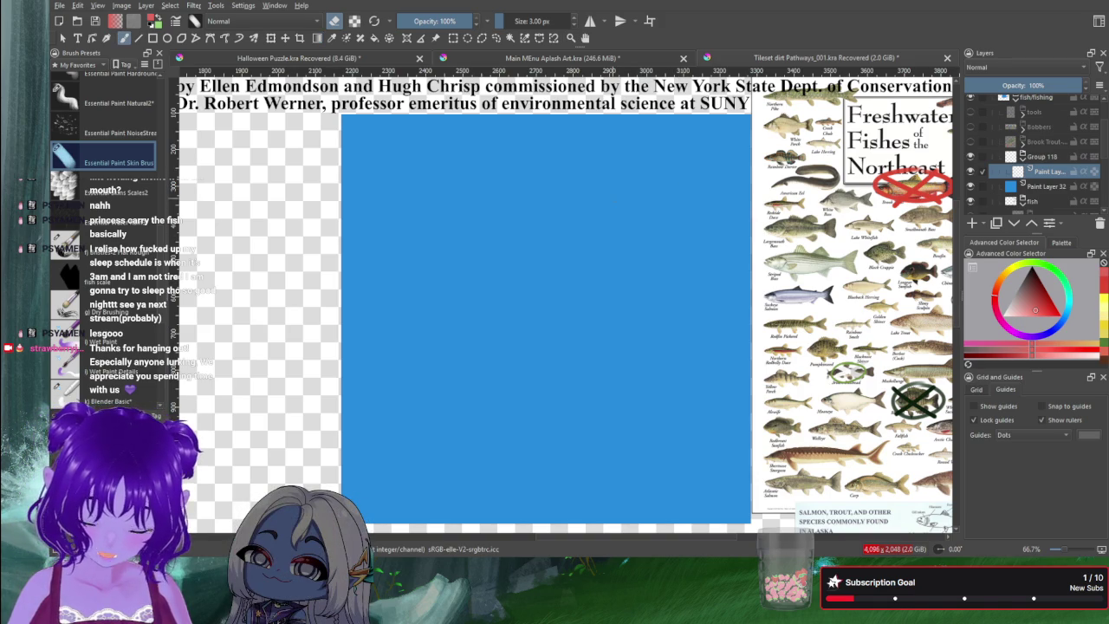
pyautogui.press('e')
pyautogui.moveTo(589, 174); pyautogui.dragTo(691, 168)
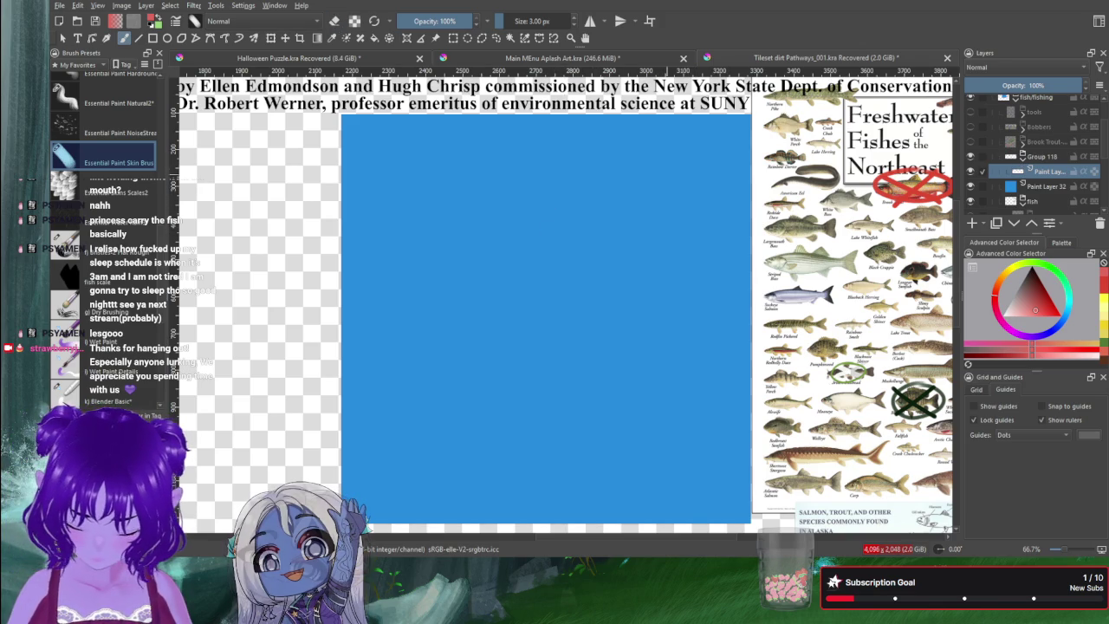
pyautogui.hotkey('ctrl', 'z')
pyautogui.press('e')
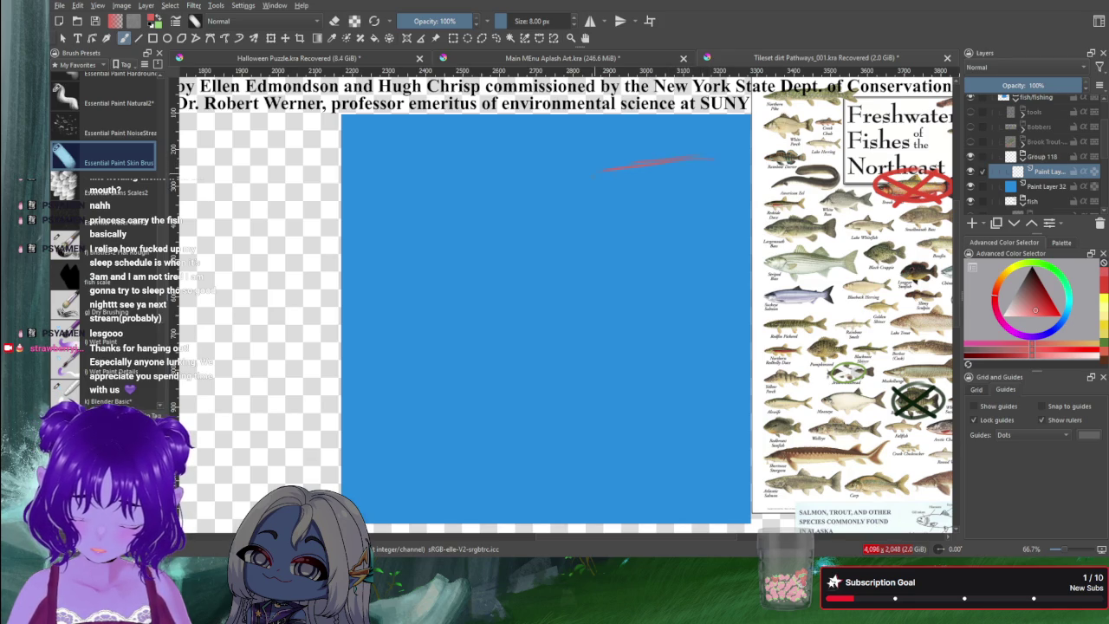
# Step: Draw the fish's red back, belly and forked tail lines diagonally across the blue canvas
pyautogui.moveTo(706, 159)
pyautogui.mouseDown()
pyautogui.moveTo(505, 258)
pyautogui.moveTo(475, 376)
pyautogui.mouseUp()
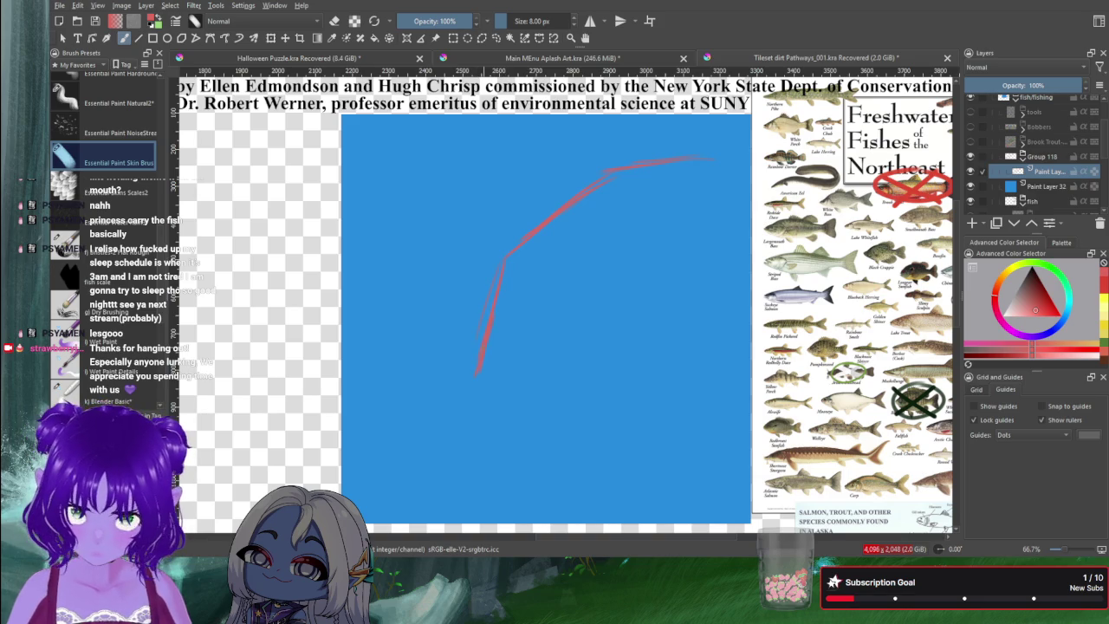
pyautogui.moveTo(475, 375); pyautogui.dragTo(375, 424)
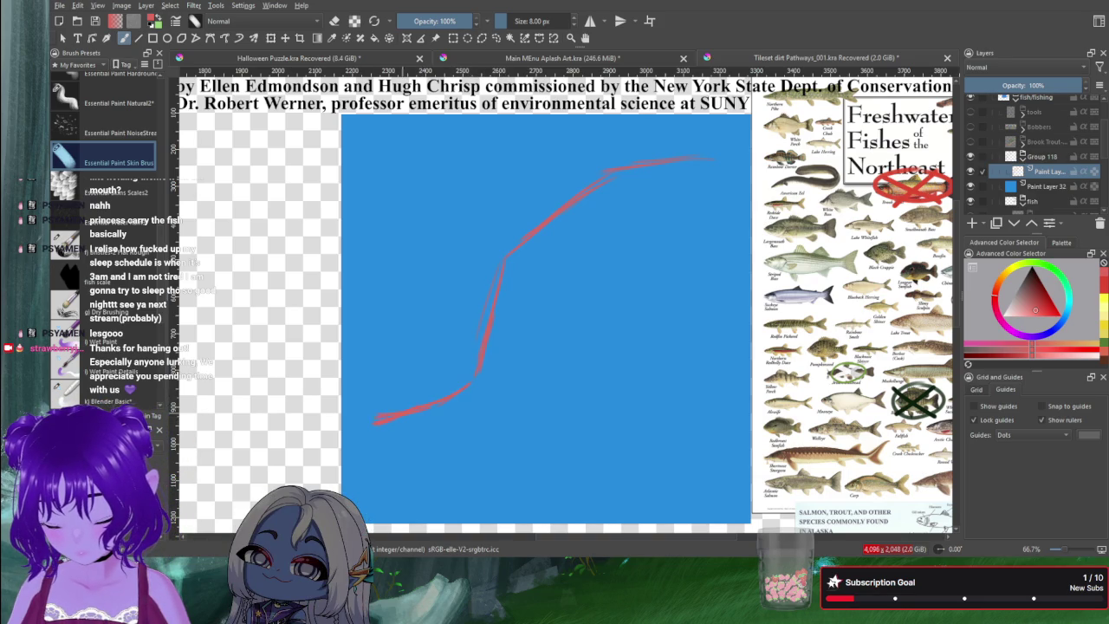
pyautogui.moveTo(371, 422); pyautogui.dragTo(438, 452)
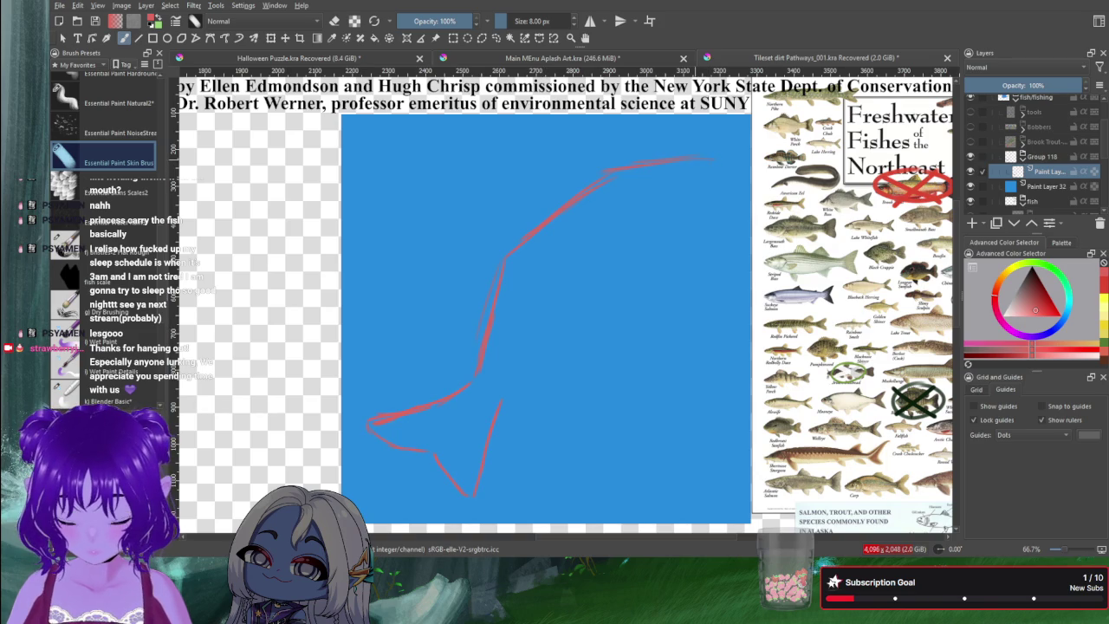
pyautogui.moveTo(704, 196); pyautogui.dragTo(660, 253)
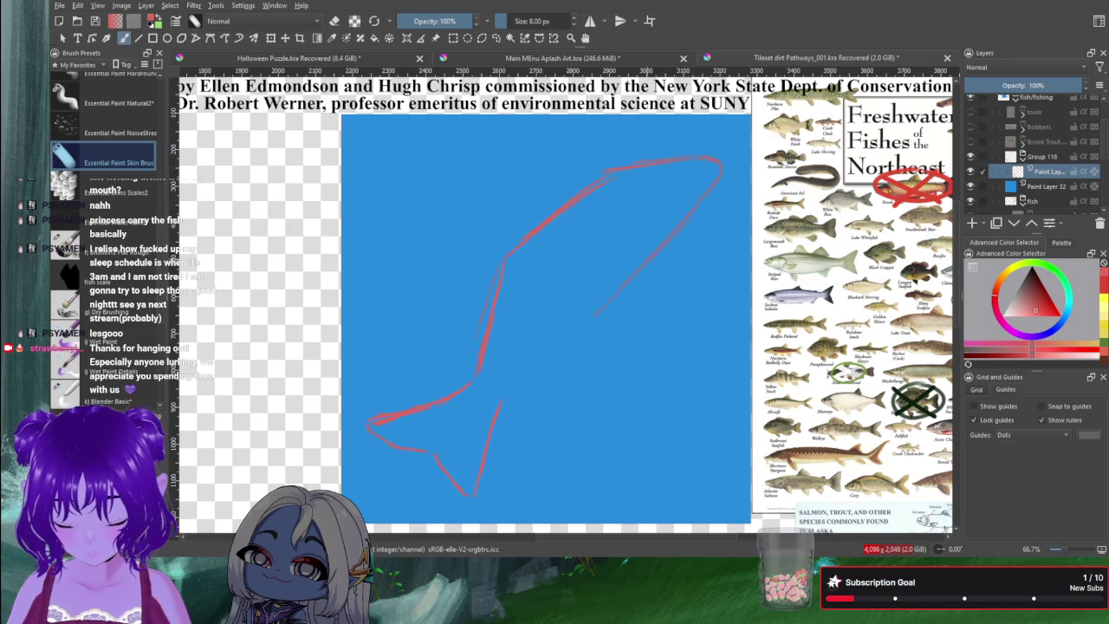
pyautogui.moveTo(594, 316); pyautogui.dragTo(520, 379)
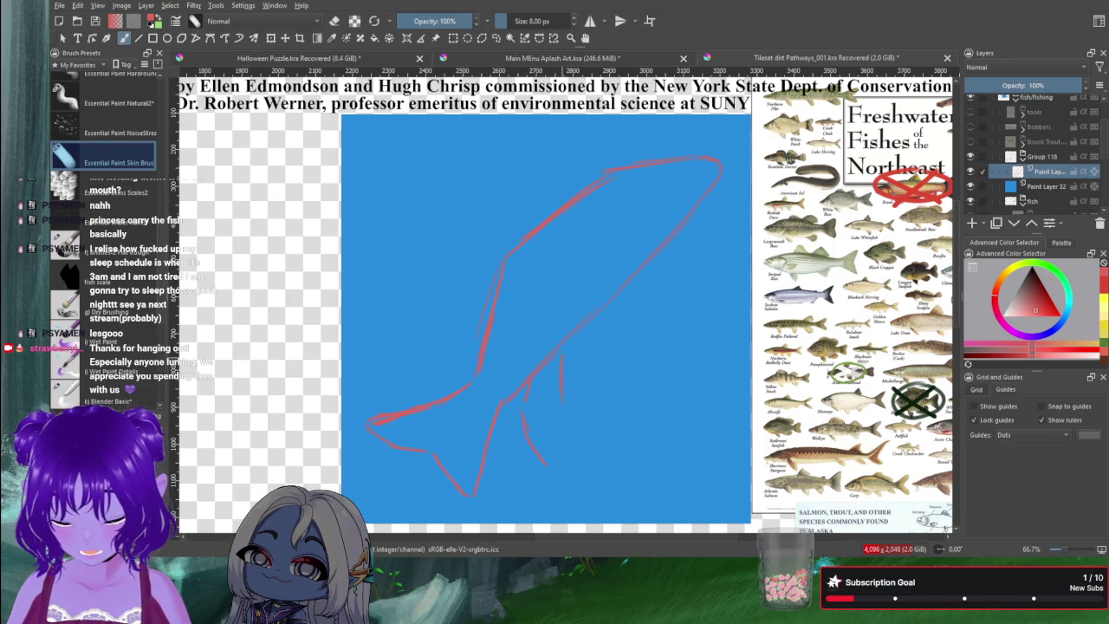
pyautogui.moveTo(562, 357); pyautogui.dragTo(577, 423)
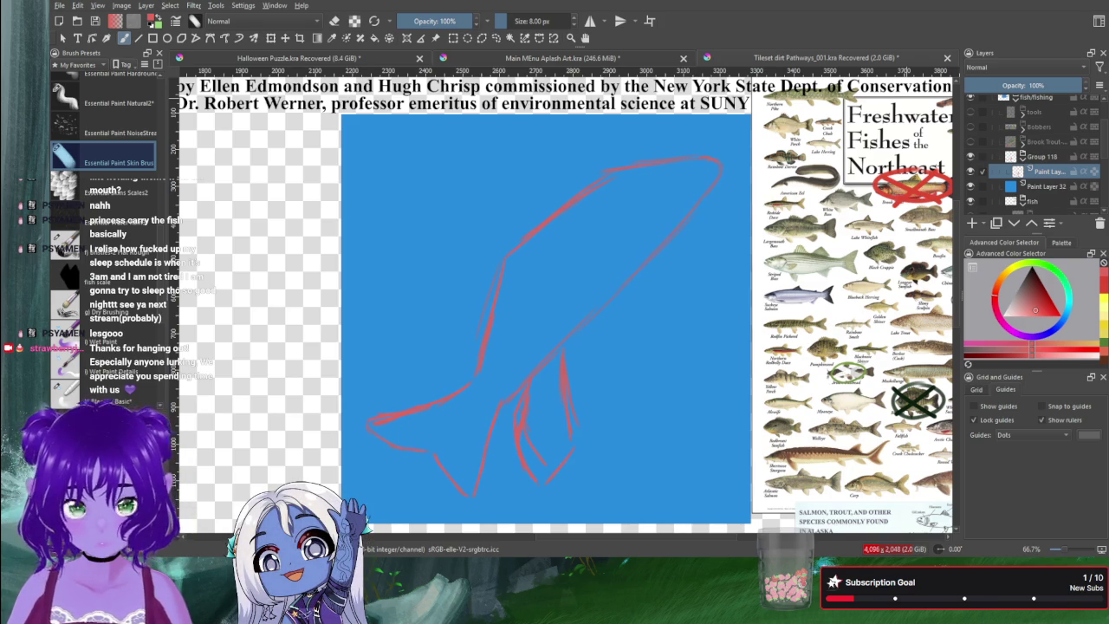
# Step: Sketch the dorsal fin's front and top edges and a pectoral fin in red
pyautogui.moveTo(498, 198); pyautogui.dragTo(546, 206)
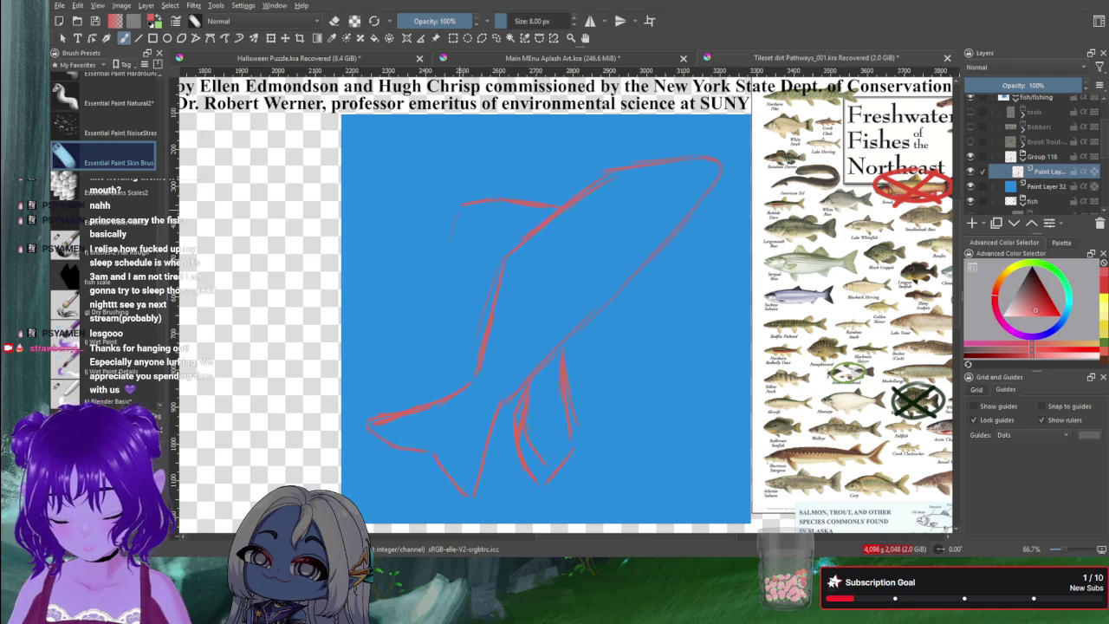
pyautogui.moveTo(459, 205); pyautogui.dragTo(448, 260)
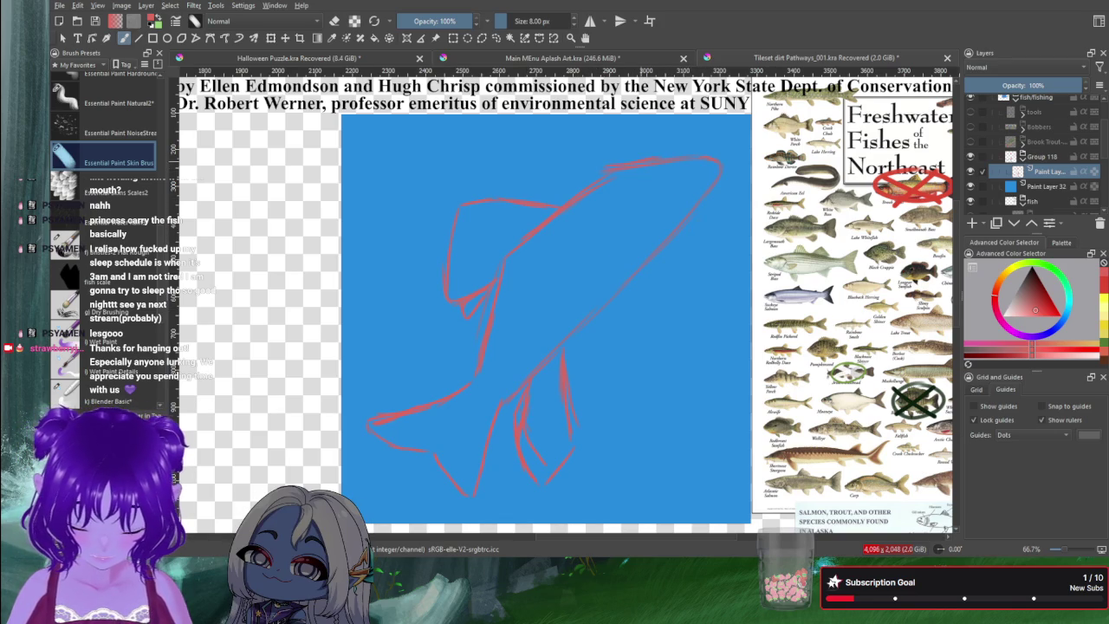
pyautogui.moveTo(606, 169); pyautogui.dragTo(706, 148)
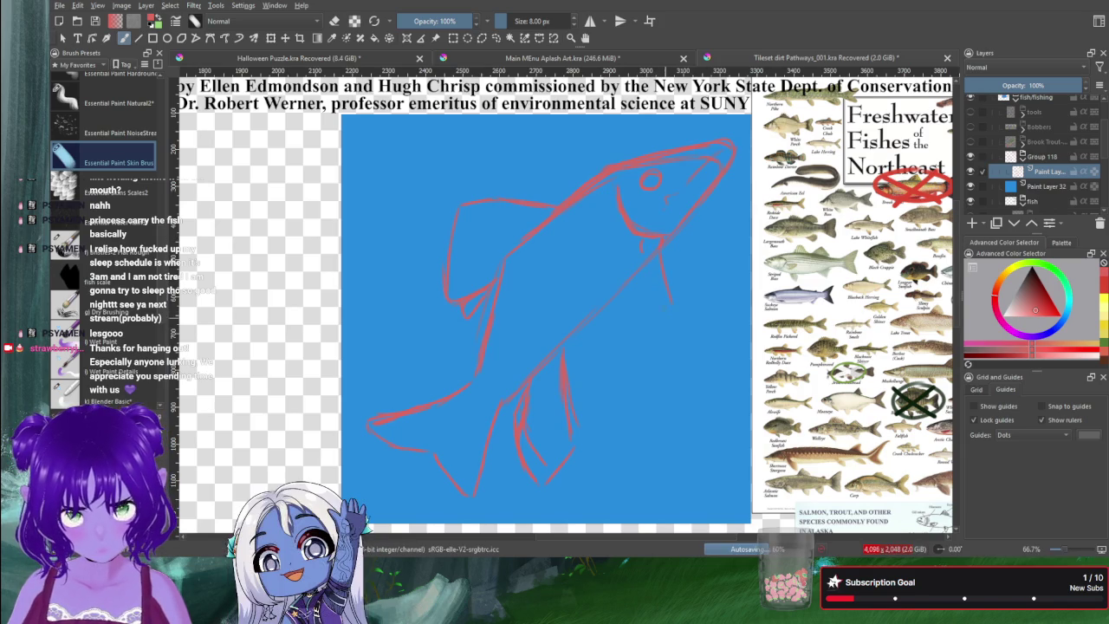
pyautogui.moveTo(620, 281); pyautogui.dragTo(669, 335)
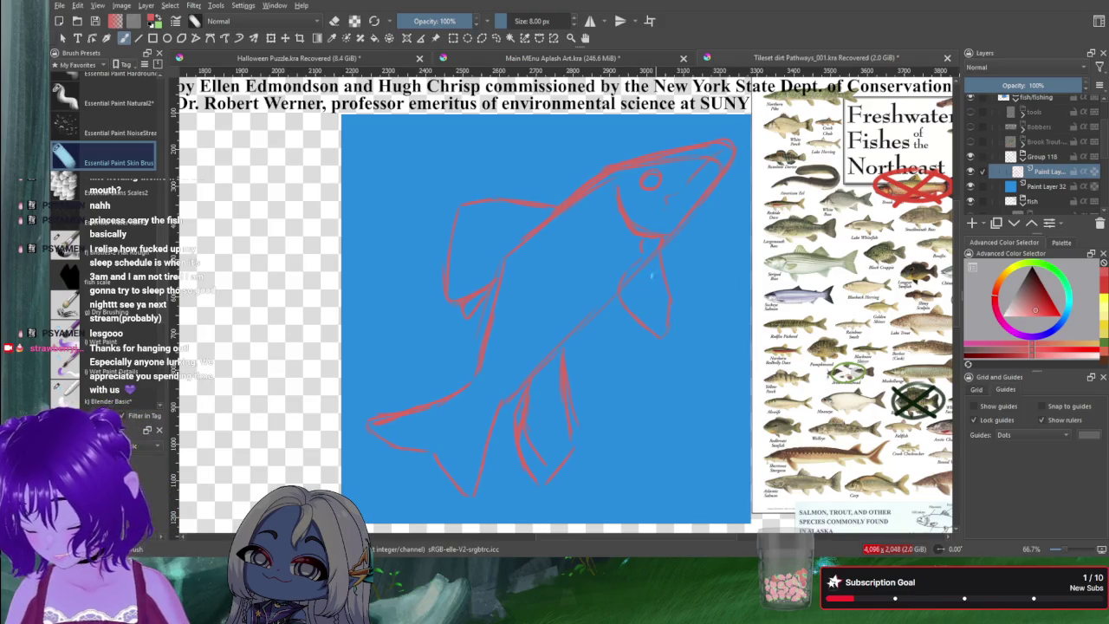
# Step: Skew the fish sketch, then rotate it slightly counter-clockwise and apply the transform
pyautogui.hotkey('ctrl', 't')
pyautogui.press('Escape')
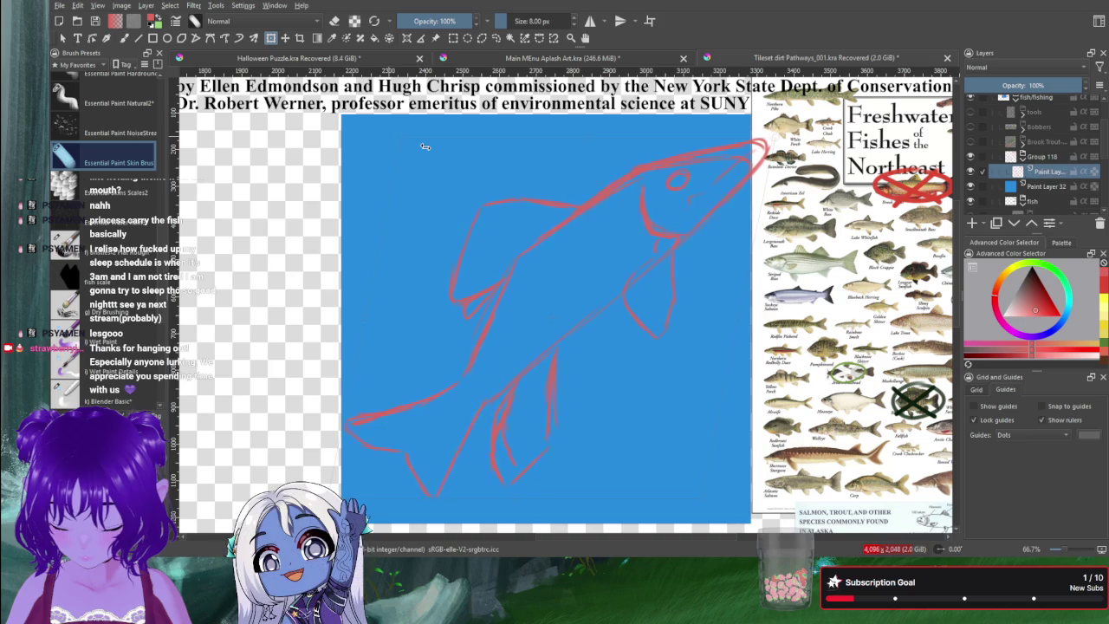
pyautogui.hotkey('ctrl', 't')
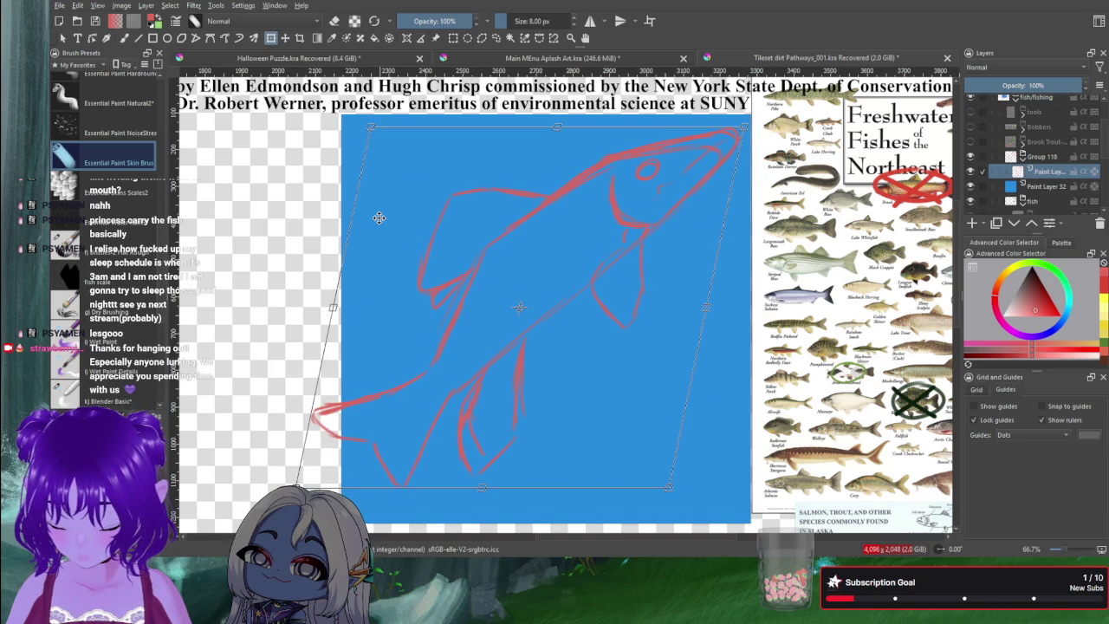
pyautogui.press('Return')
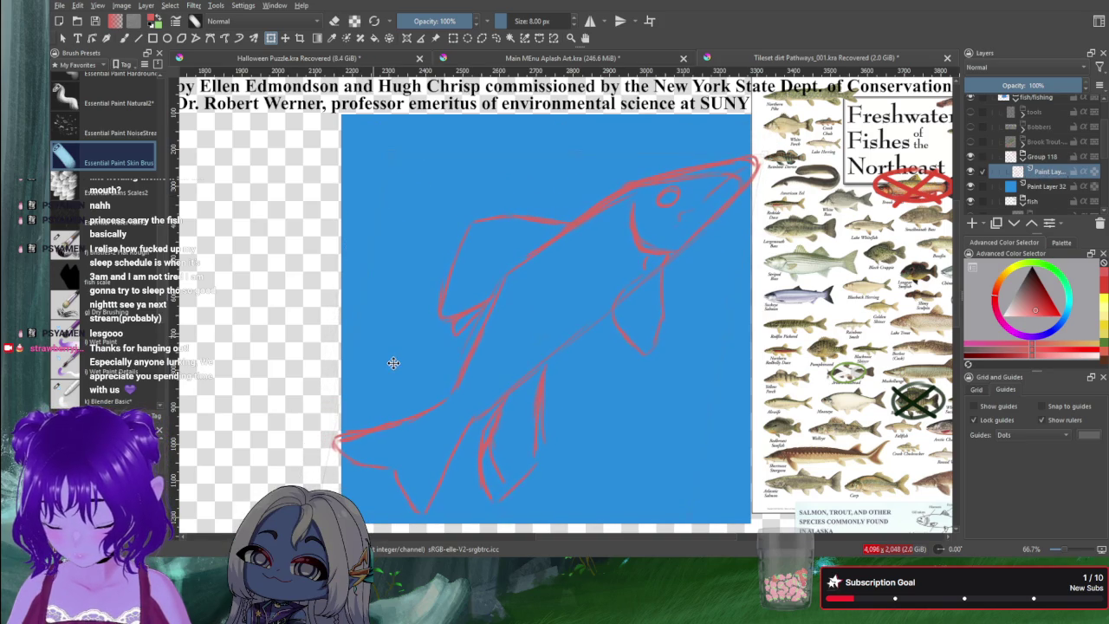
pyautogui.hotkey('ctrl', 't')
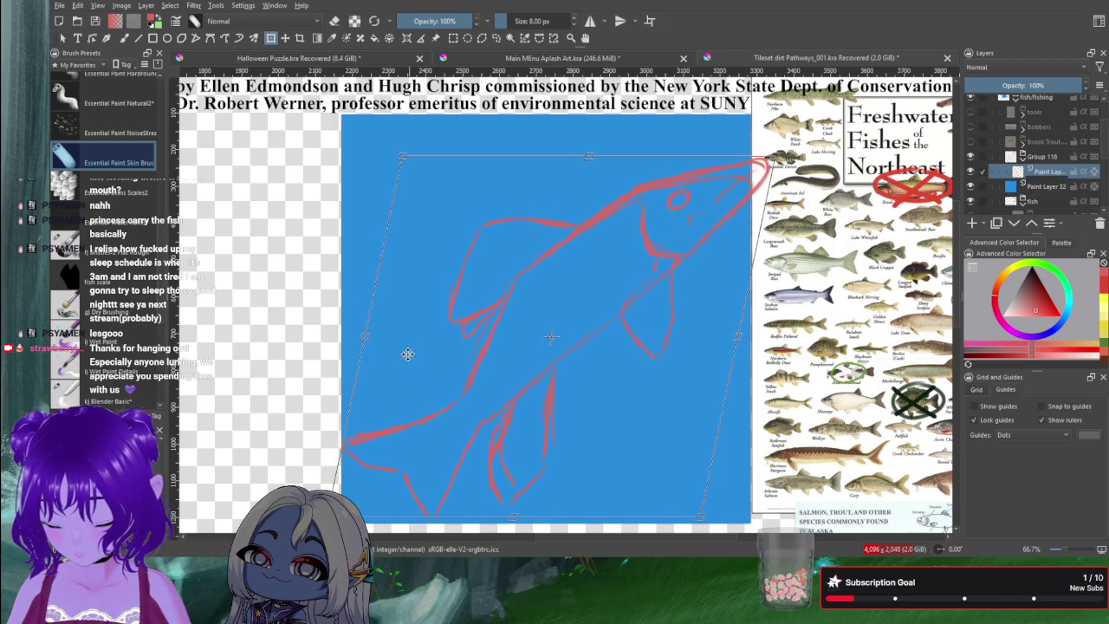
pyautogui.press('Return')
pyautogui.moveTo(406, 162)
pyautogui.mouseDown()
pyautogui.moveTo(478, 252)
pyautogui.moveTo(479, 270)
pyautogui.mouseUp()
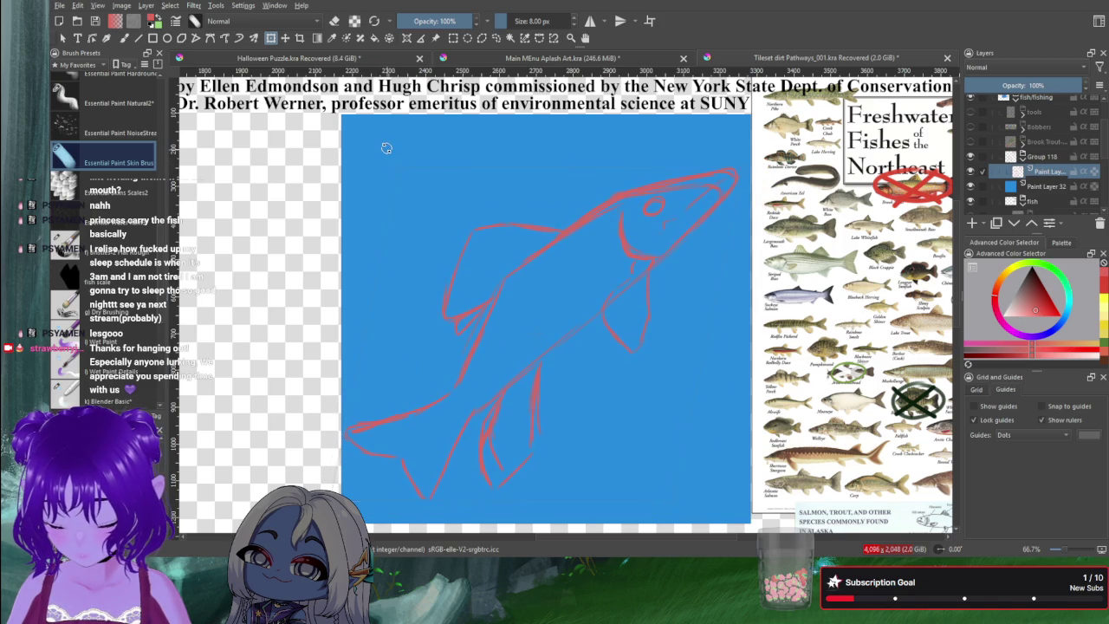
pyautogui.moveTo(364, 168); pyautogui.dragTo(436, 263)
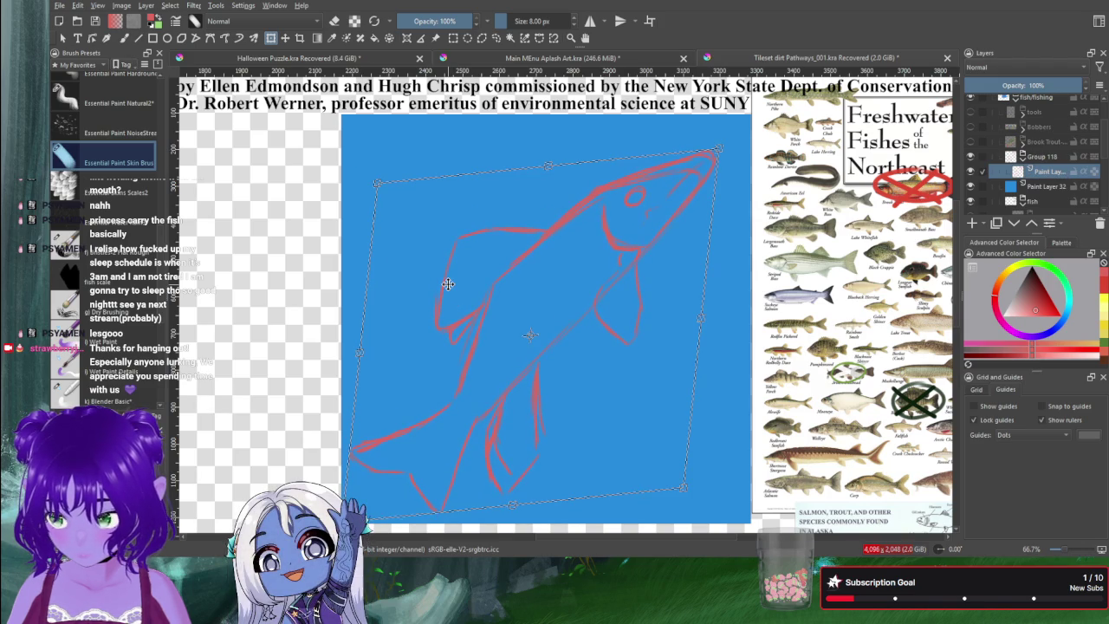
pyautogui.press('Return')
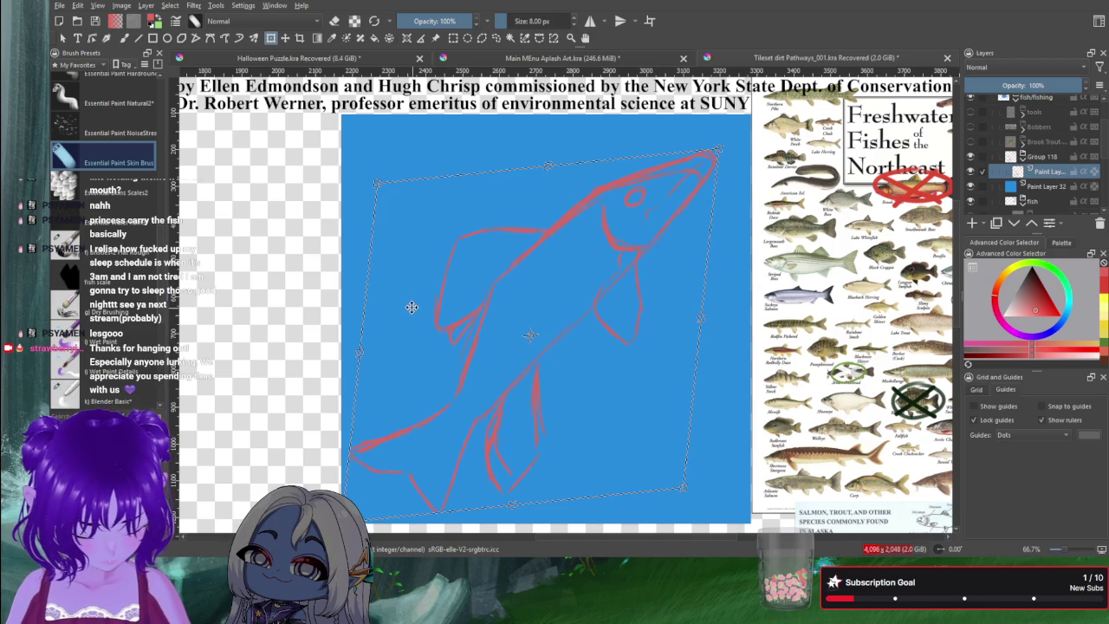
pyautogui.press('w')
pyautogui.hotkey('ctrl', 'r')
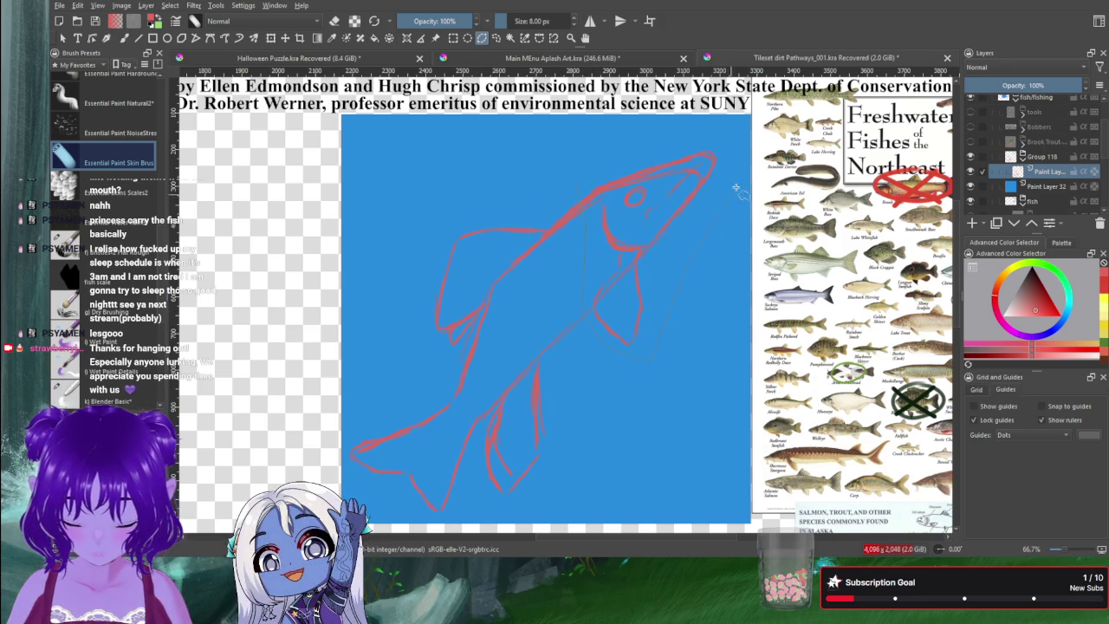
# Step: Lasso-select the fish head and move it up slightly
pyautogui.moveTo(569, 174); pyautogui.dragTo(575, 185)
pyautogui.hotkey('ctrl', 't')
pyautogui.moveTo(741, 127); pyautogui.dragTo(721, 169)
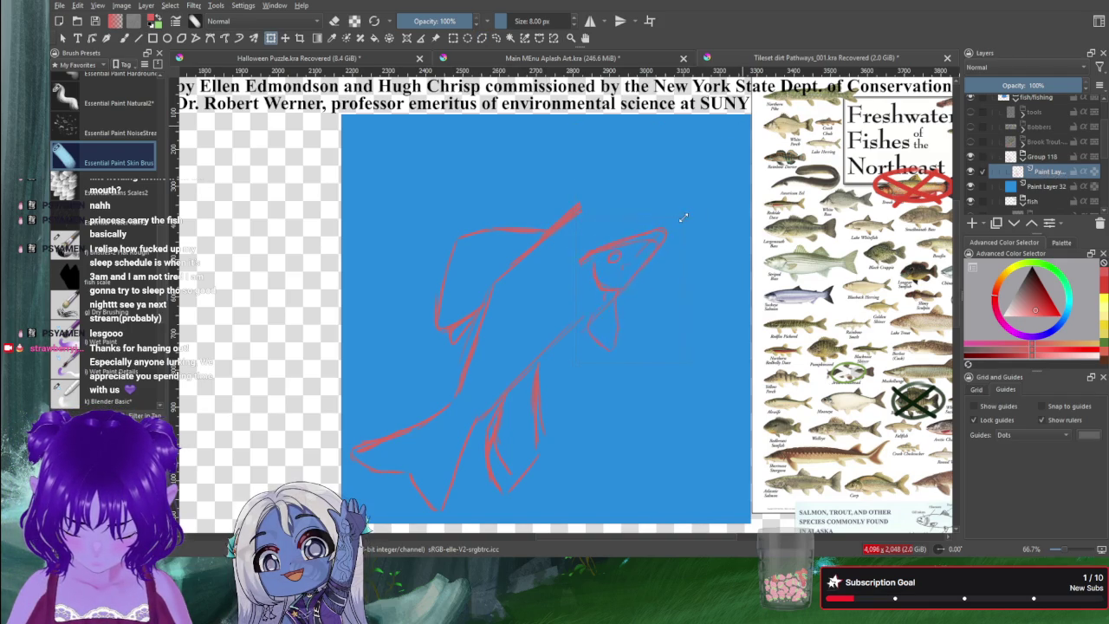
pyautogui.hotkey('ctrl', 'z')
pyautogui.press('Return')
pyautogui.moveTo(630, 206)
pyautogui.mouseDown()
pyautogui.moveTo(630, 190)
pyautogui.moveTo(617, 211)
pyautogui.mouseUp()
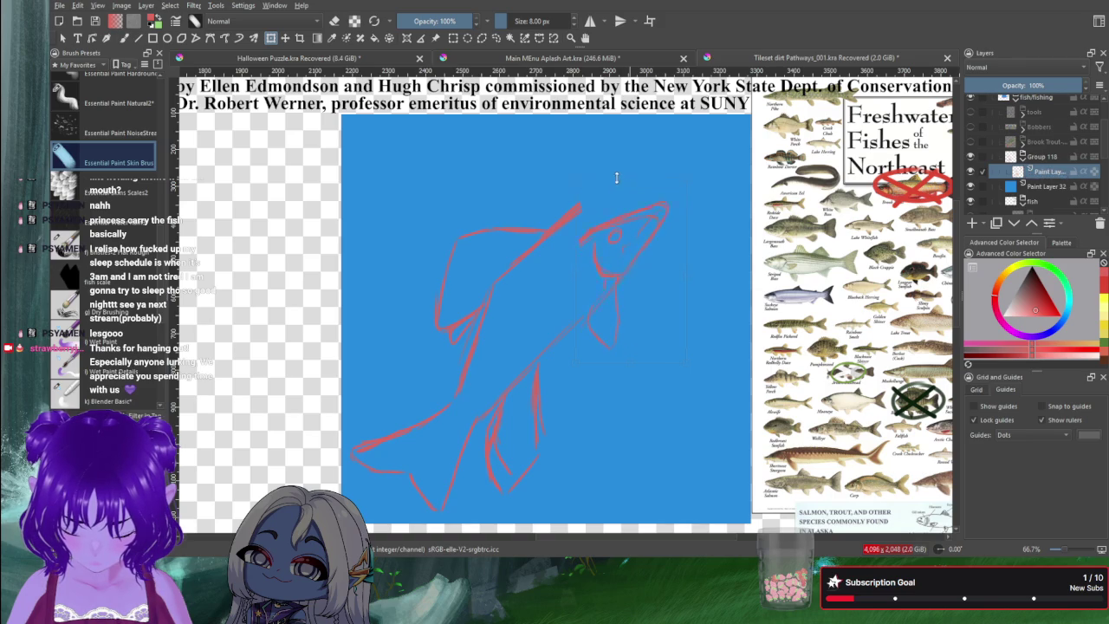
# Step: Skew the head, rotate it about 20° clockwise, shift it up-right, then deselect
pyautogui.hotkey('ctrl', 't')
pyautogui.moveTo(608, 157); pyautogui.dragTo(571, 178)
pyautogui.moveTo(518, 144); pyautogui.dragTo(574, 161)
pyautogui.moveTo(606, 199); pyautogui.dragTo(642, 164)
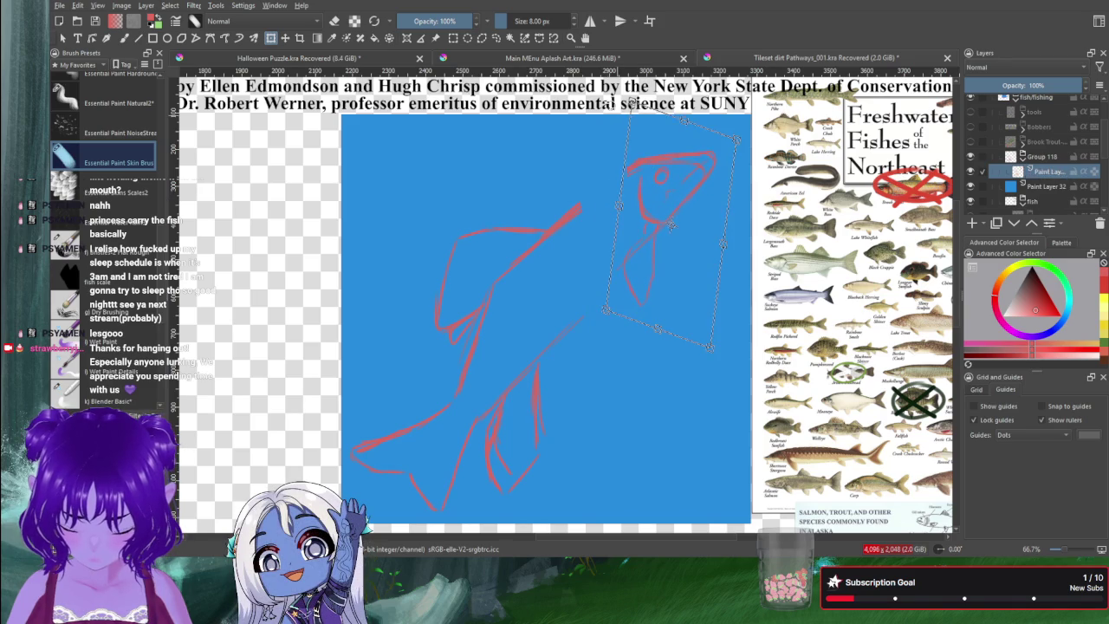
pyautogui.press('Return')
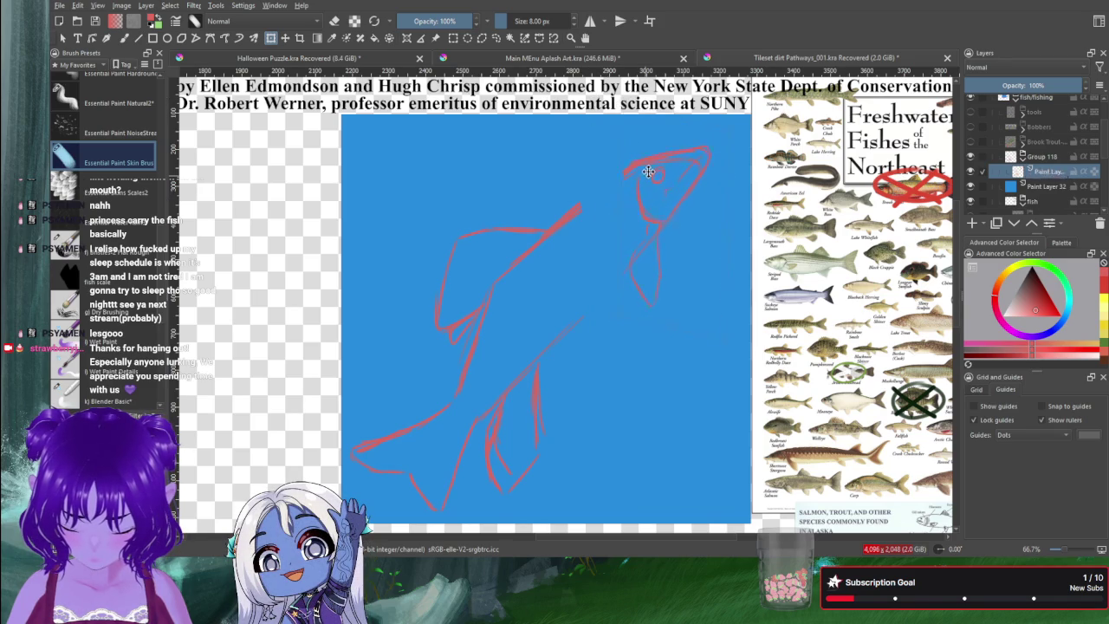
pyautogui.moveTo(648, 171); pyautogui.dragTo(653, 168)
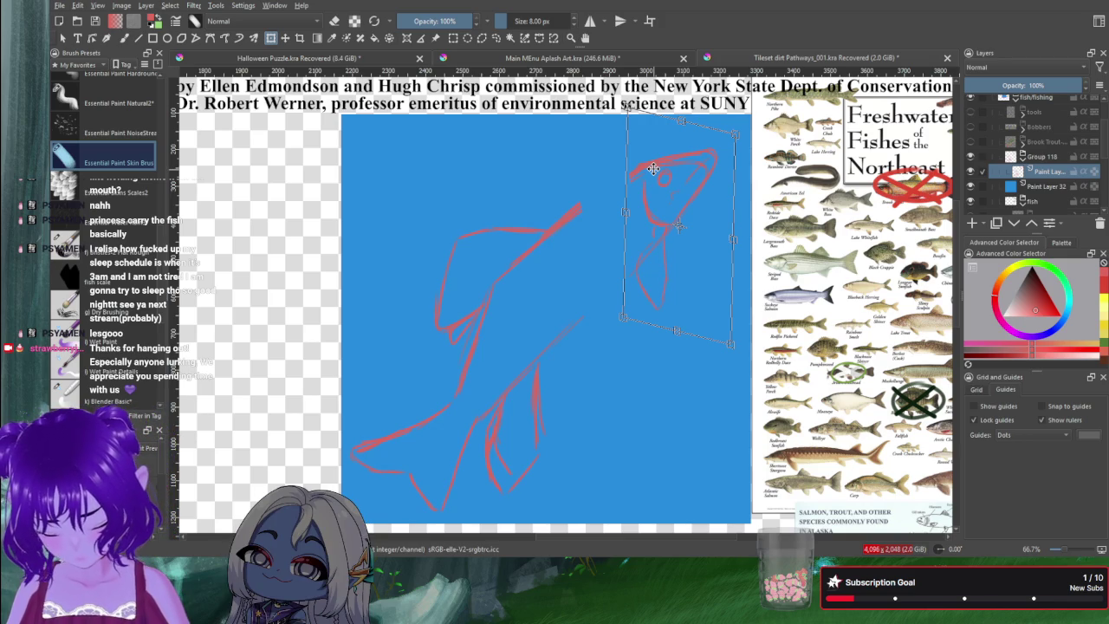
pyautogui.press('Return')
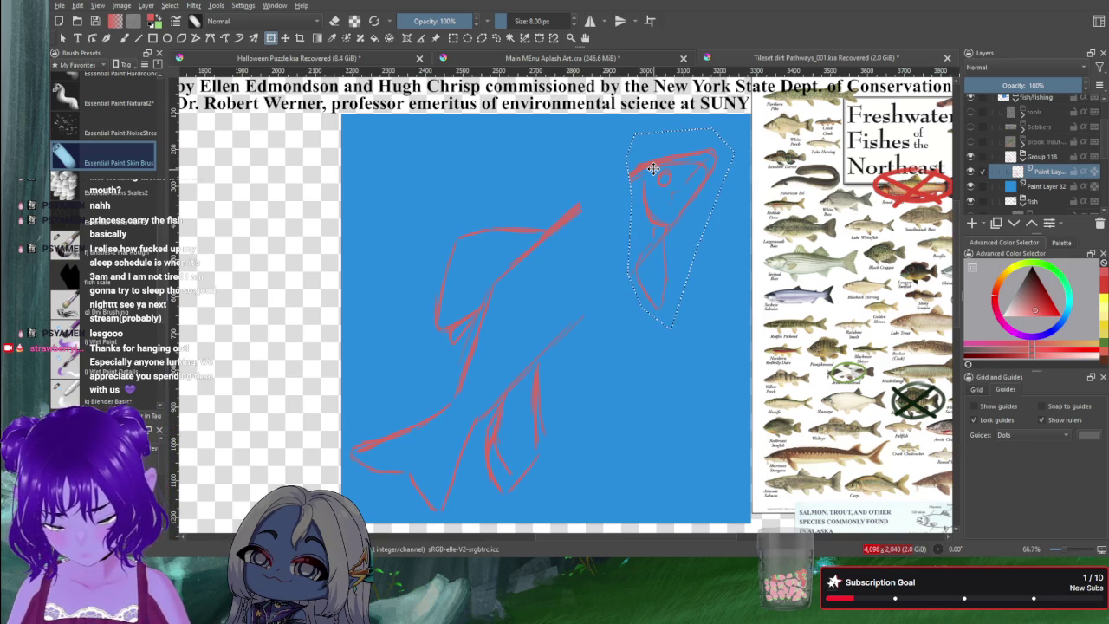
pyautogui.hotkey('ctrl', 'shift', 'a')
pyautogui.hotkey('ctrl', 't')
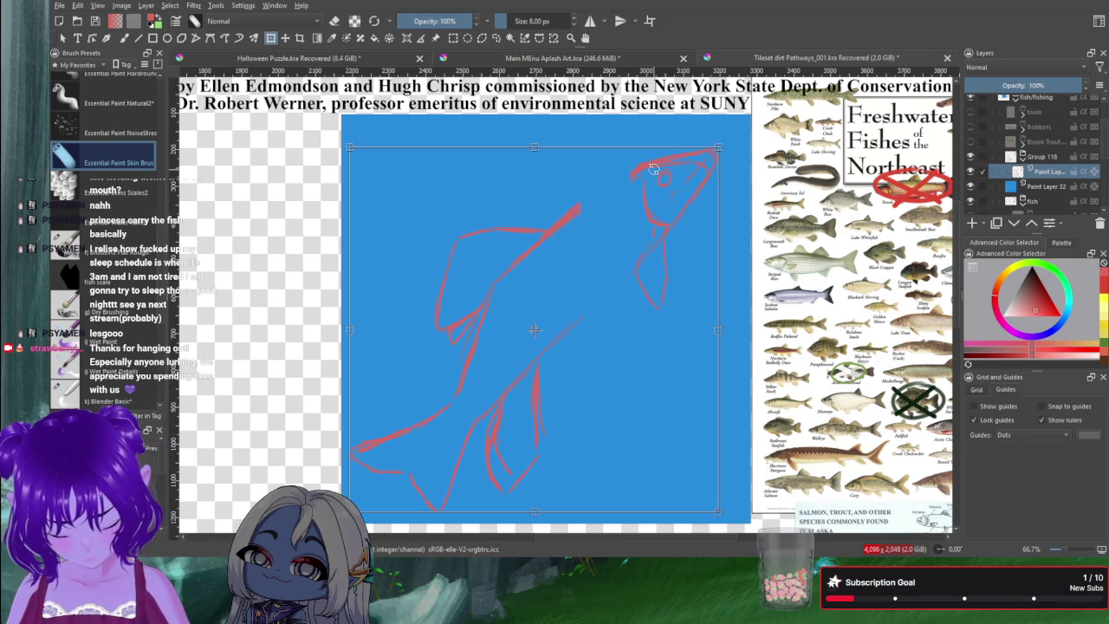
# Step: Apply the transform and draw a red stroke joining the fish's back line to its head
pyautogui.press('b')
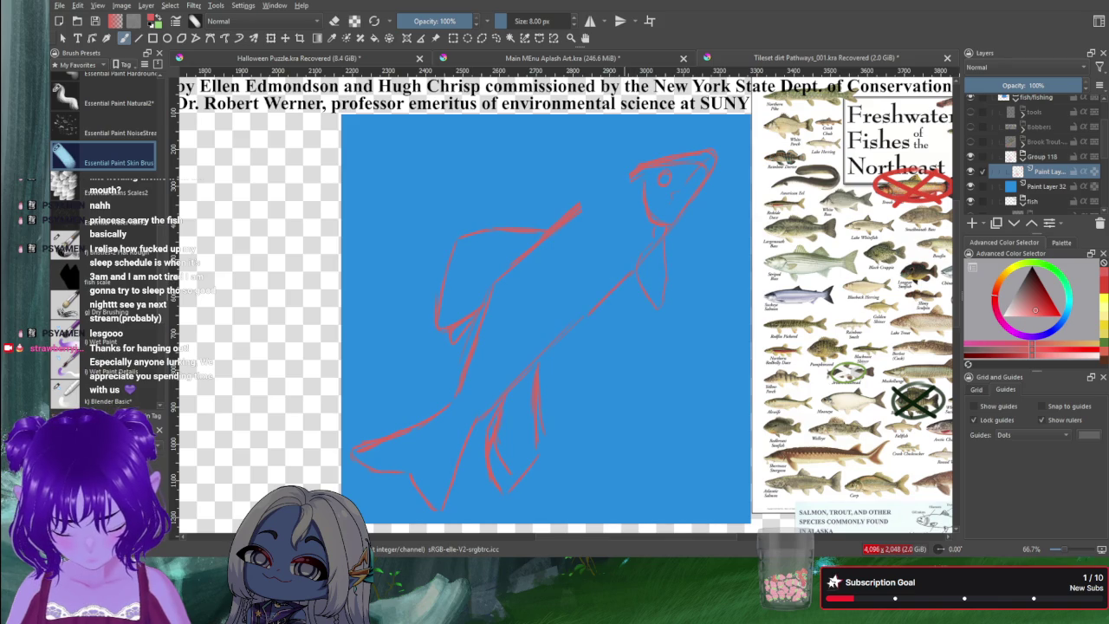
pyautogui.moveTo(579, 208); pyautogui.dragTo(637, 169)
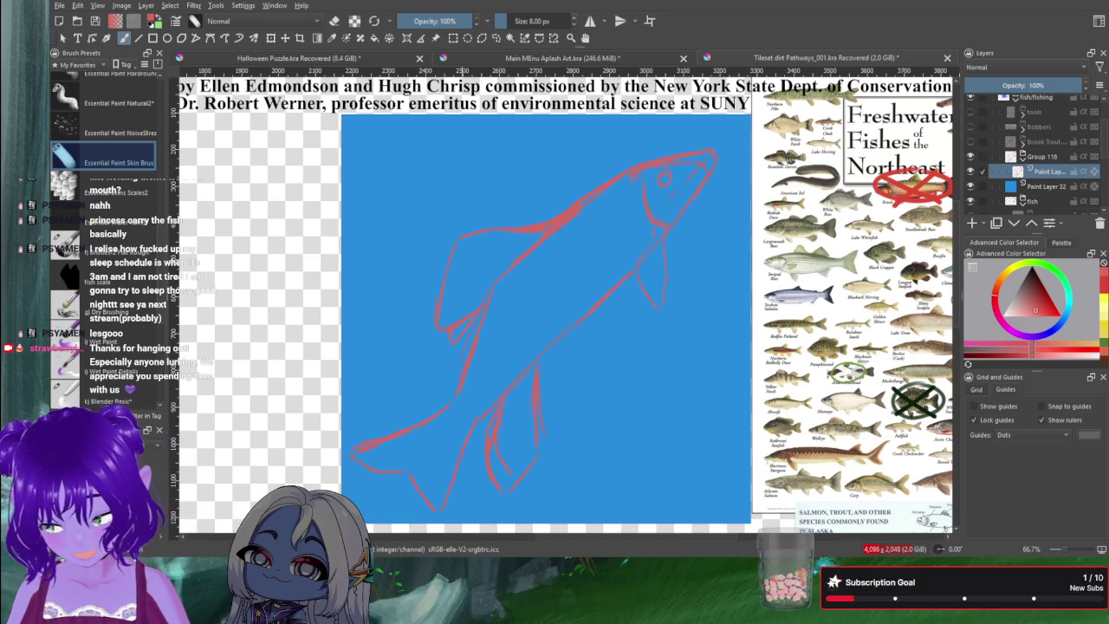
pyautogui.rightClick(462, 260)
pyautogui.rightClick(462, 260)
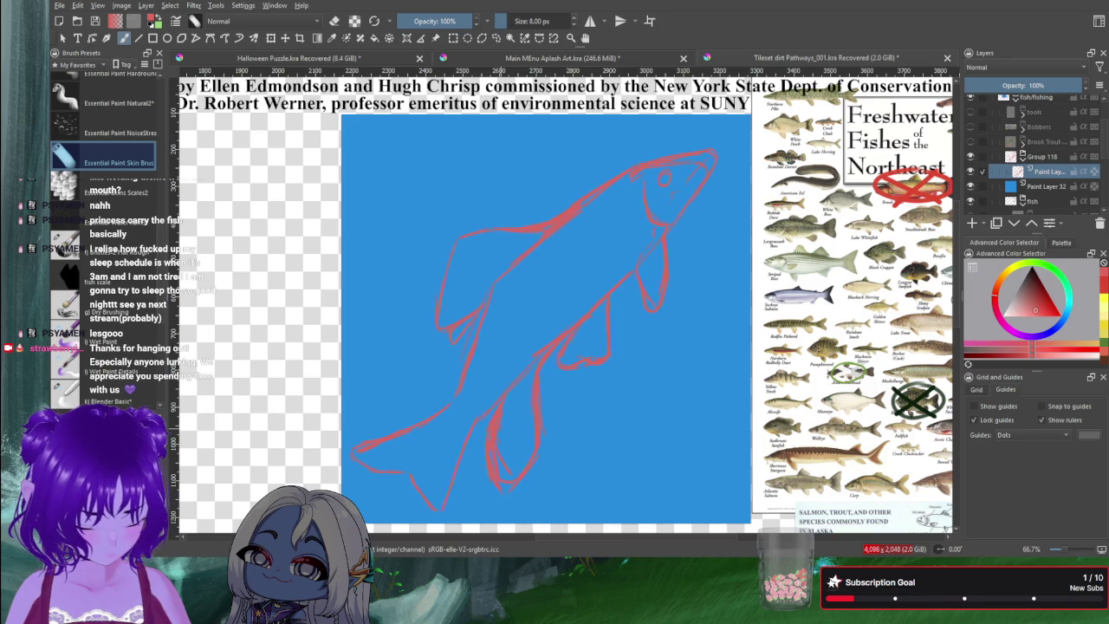
# Step: Erase stray lines from the red sketch, then add a new empty paint layer for colouring
pyautogui.press('e')
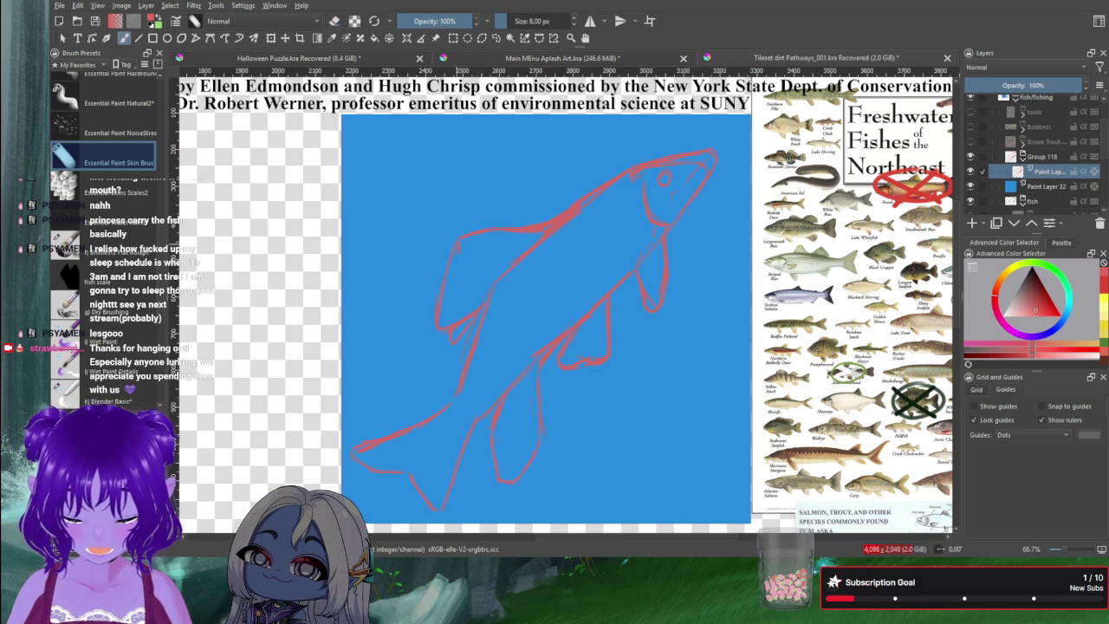
pyautogui.press('e')
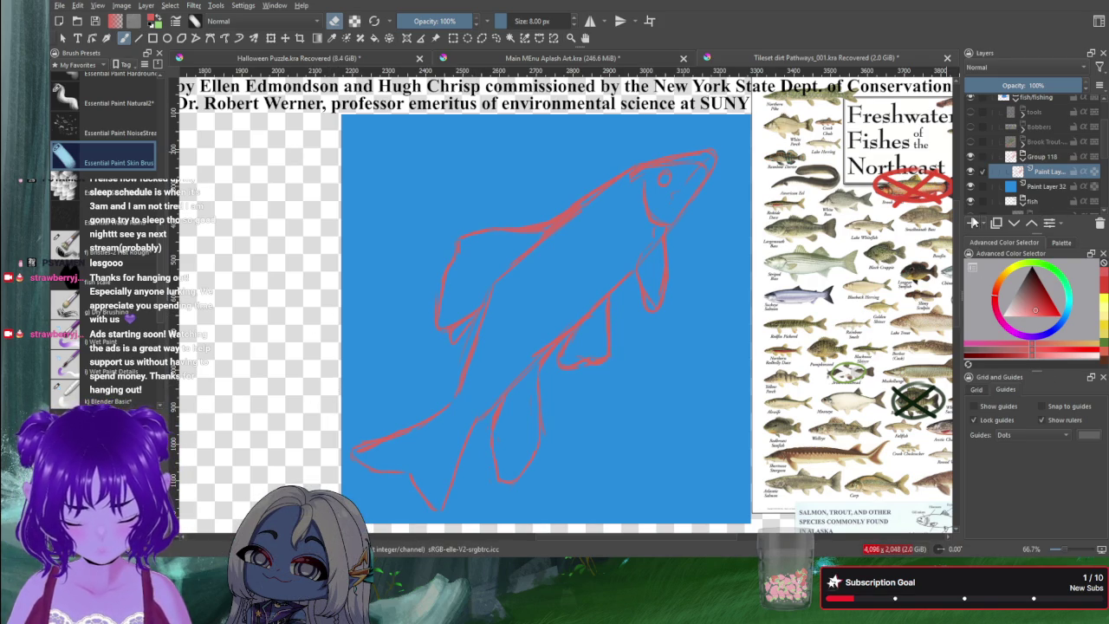
pyautogui.click(973, 222)
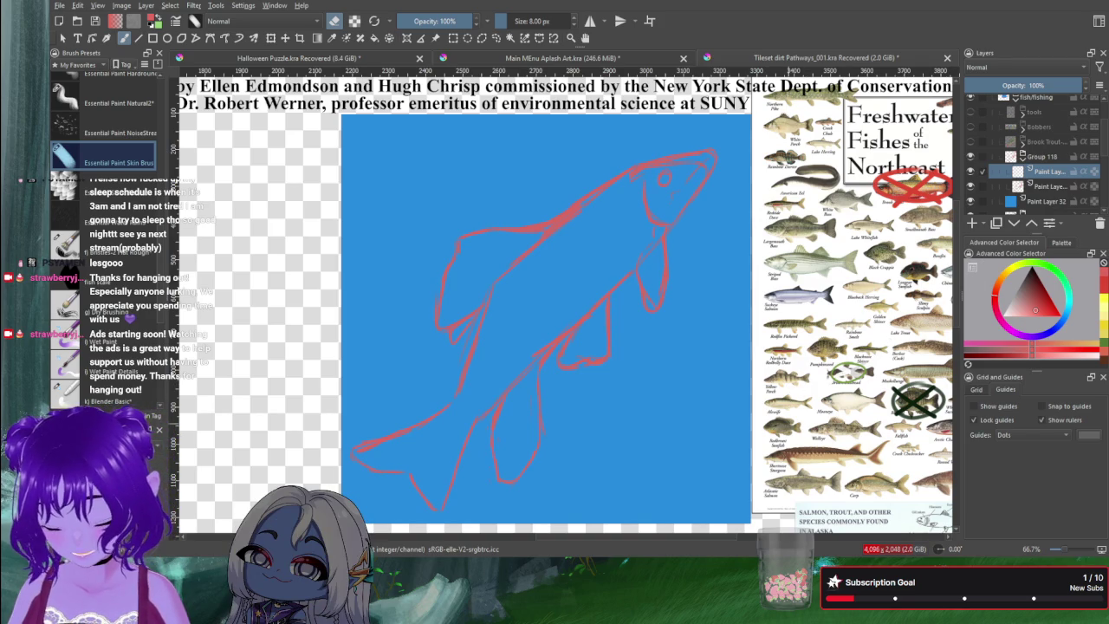
# Step: Pick a bright pale yellow, enlarge the brush to 24 px and paint a yellow belly streak
pyautogui.click(1010, 274)
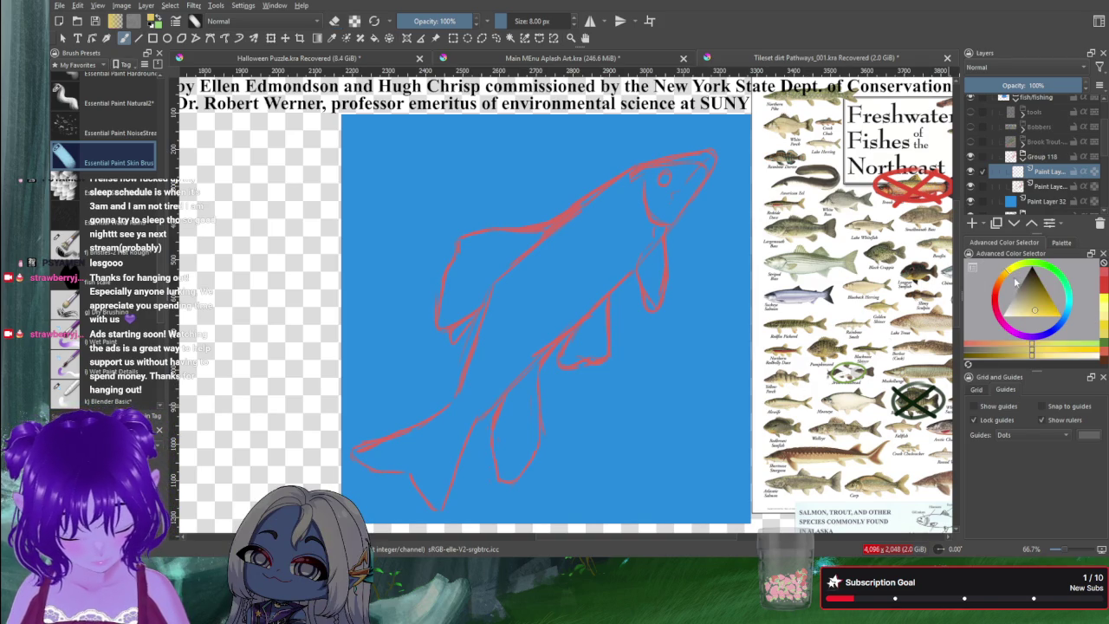
pyautogui.click(1031, 315)
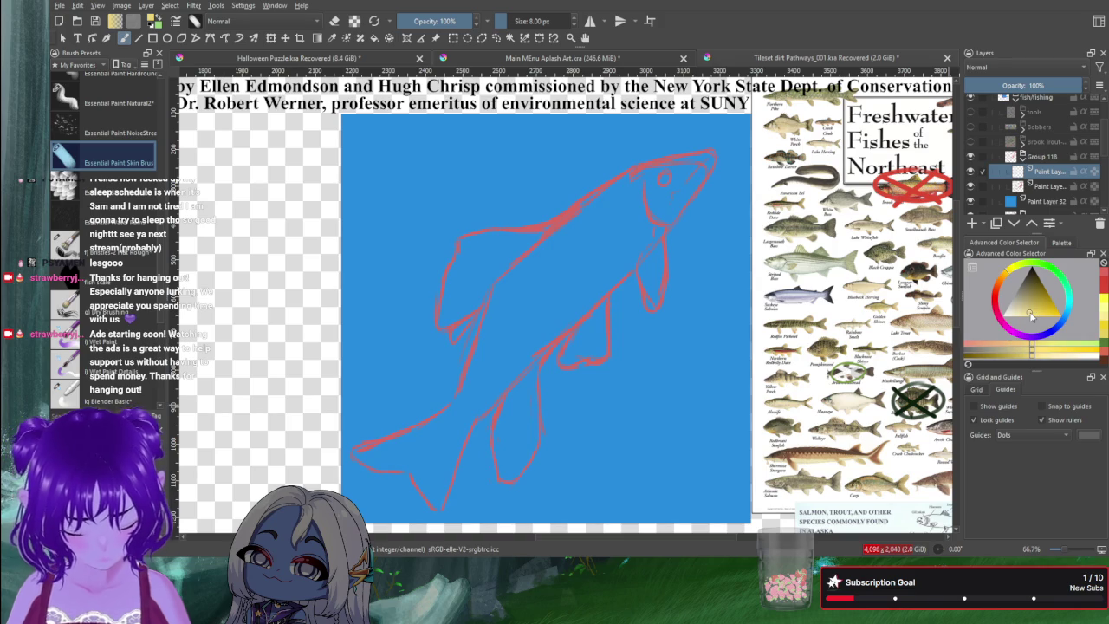
pyautogui.moveTo(637, 244)
pyautogui.mouseDown()
pyautogui.moveTo(599, 287)
pyautogui.moveTo(611, 283)
pyautogui.mouseUp()
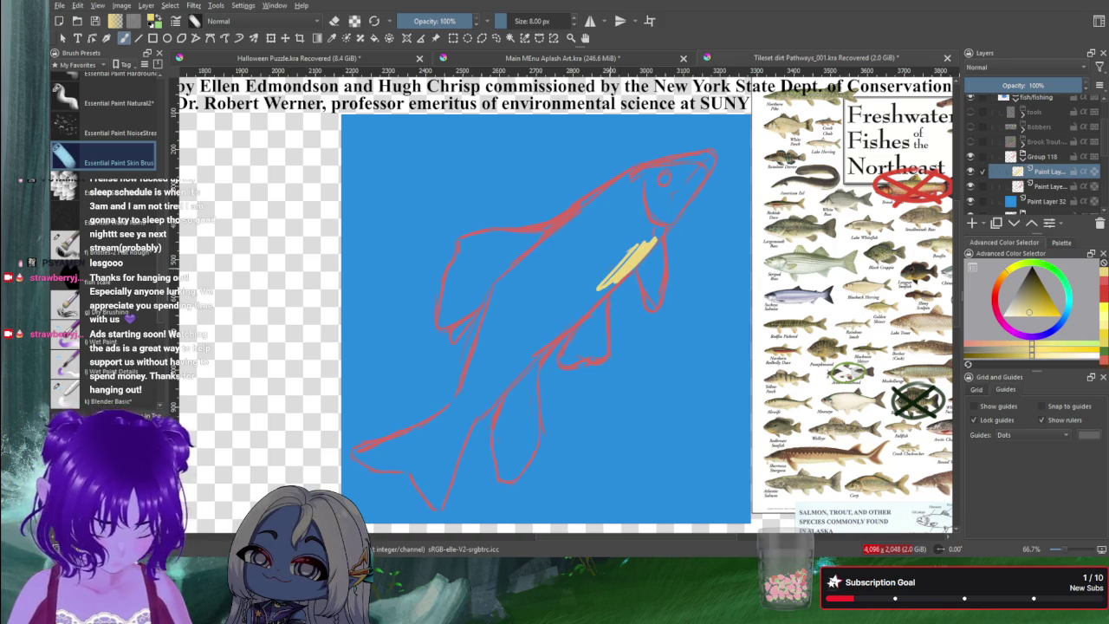
pyautogui.press(']')
pyautogui.press(']')
pyautogui.press(']')
pyautogui.hotkey('shift', 'p')
pyautogui.press('b')
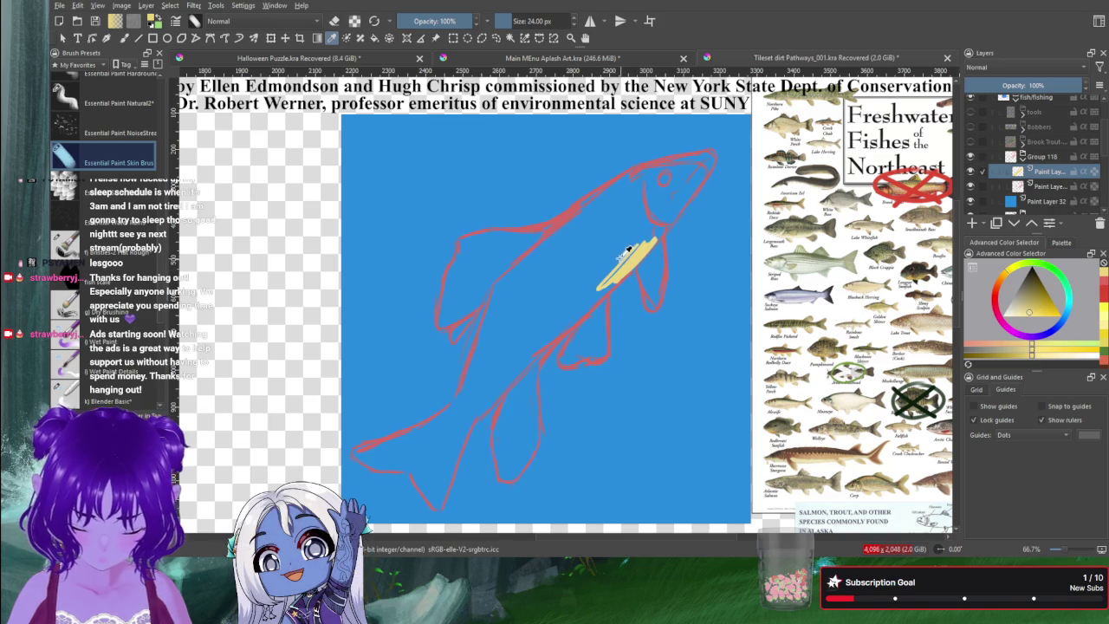
pyautogui.moveTo(607, 283); pyautogui.dragTo(671, 220)
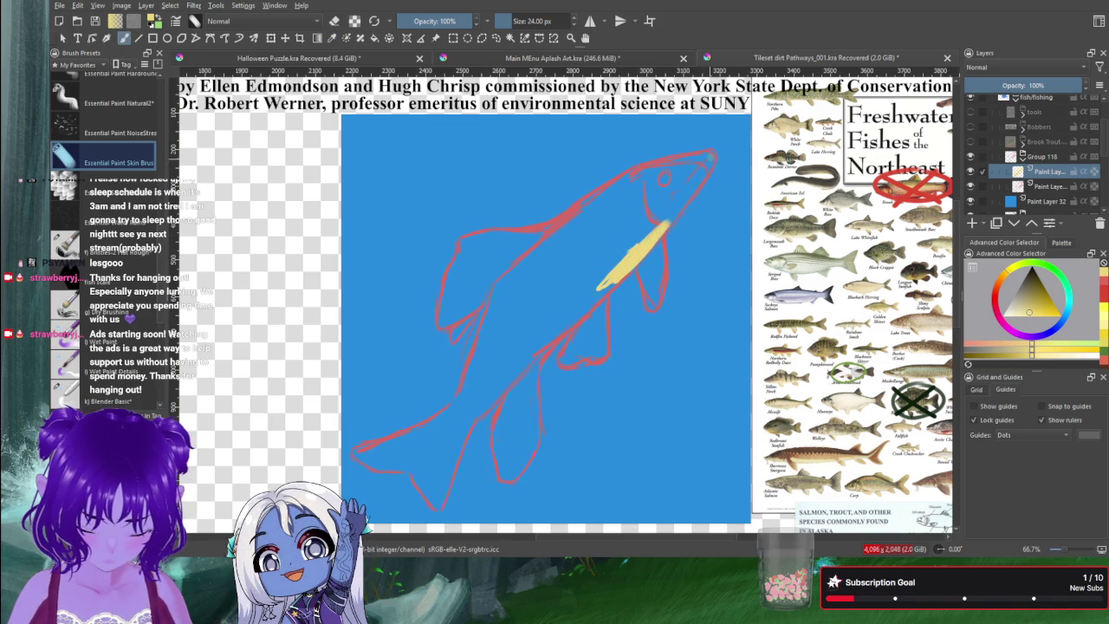
# Step: Paint pale yellow along the fish's snout tip and jaw
pyautogui.moveTo(709, 156); pyautogui.dragTo(690, 191)
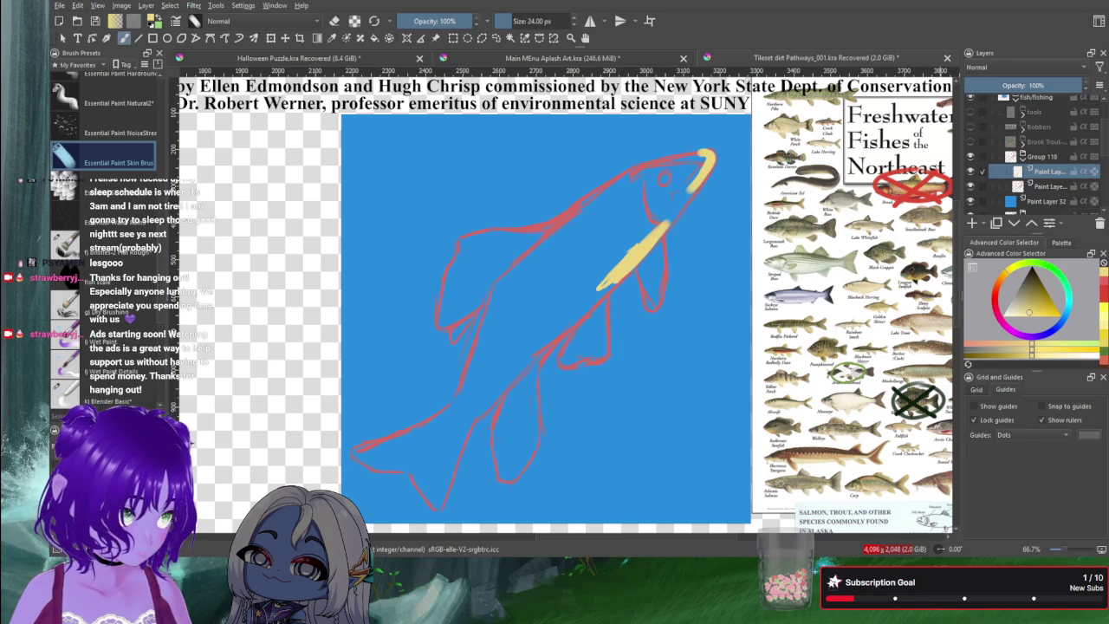
pyautogui.moveTo(690, 194); pyautogui.dragTo(660, 229)
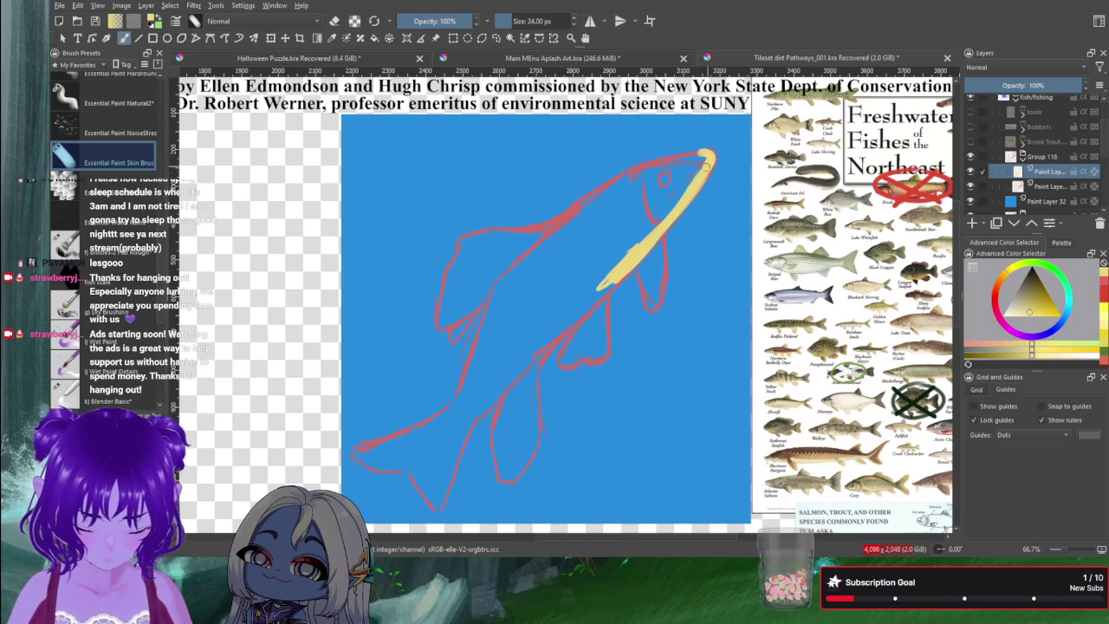
pyautogui.moveTo(709, 156); pyautogui.dragTo(646, 166)
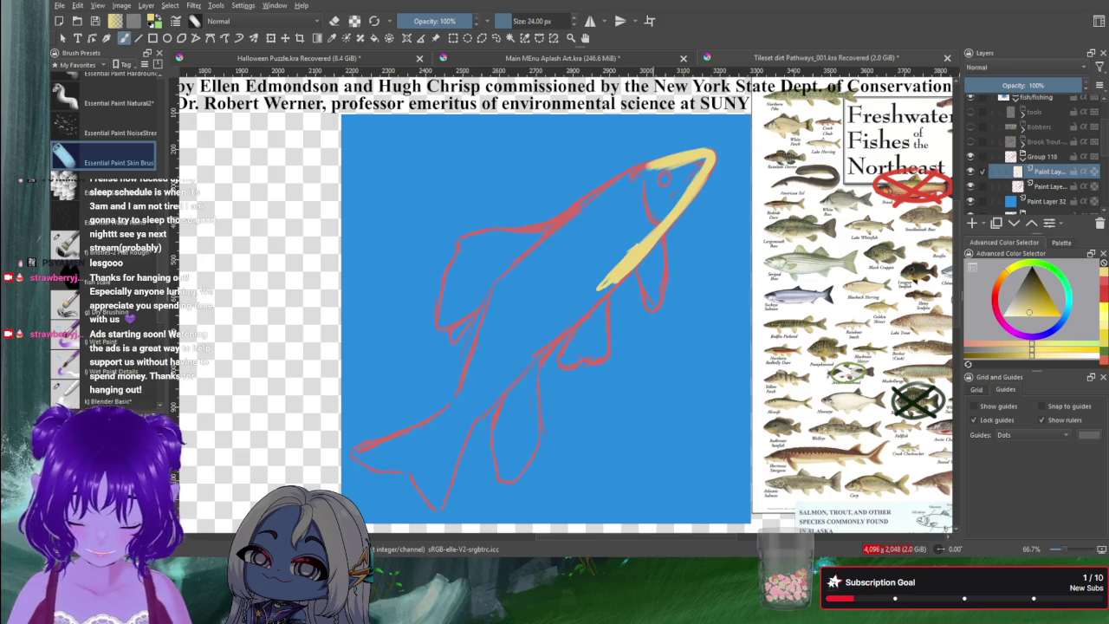
# Step: Fill the fish's head and upper back with yellow, covering the remaining blue gaps
pyautogui.moveTo(657, 165); pyautogui.dragTo(582, 213)
pyautogui.moveTo(617, 180)
pyautogui.mouseDown()
pyautogui.moveTo(546, 241)
pyautogui.moveTo(565, 228)
pyautogui.mouseUp()
pyautogui.moveTo(704, 159)
pyautogui.mouseDown()
pyautogui.moveTo(644, 241)
pyautogui.moveTo(634, 209)
pyautogui.moveTo(667, 191)
pyautogui.moveTo(626, 223)
pyautogui.mouseUp()
pyautogui.moveTo(671, 194)
pyautogui.mouseDown()
pyautogui.moveTo(619, 236)
pyautogui.moveTo(617, 257)
pyautogui.mouseUp()
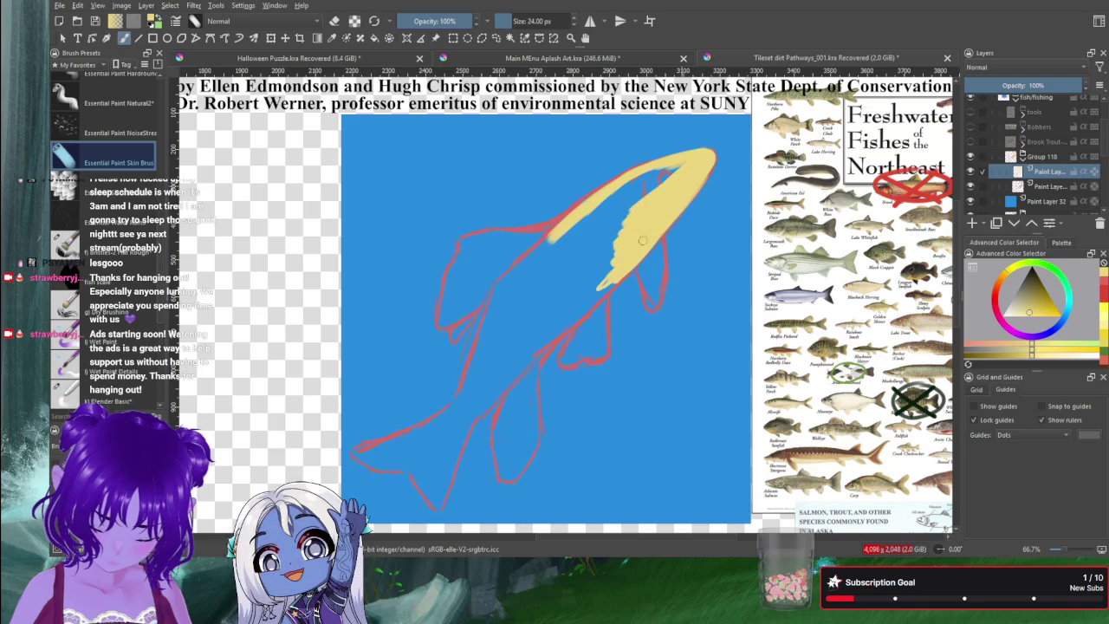
pyautogui.moveTo(648, 208)
pyautogui.mouseDown()
pyautogui.moveTo(607, 248)
pyautogui.moveTo(585, 239)
pyautogui.moveTo(633, 190)
pyautogui.moveTo(581, 231)
pyautogui.mouseUp()
pyautogui.moveTo(615, 194)
pyautogui.mouseDown()
pyautogui.moveTo(694, 161)
pyautogui.moveTo(626, 193)
pyautogui.mouseUp()
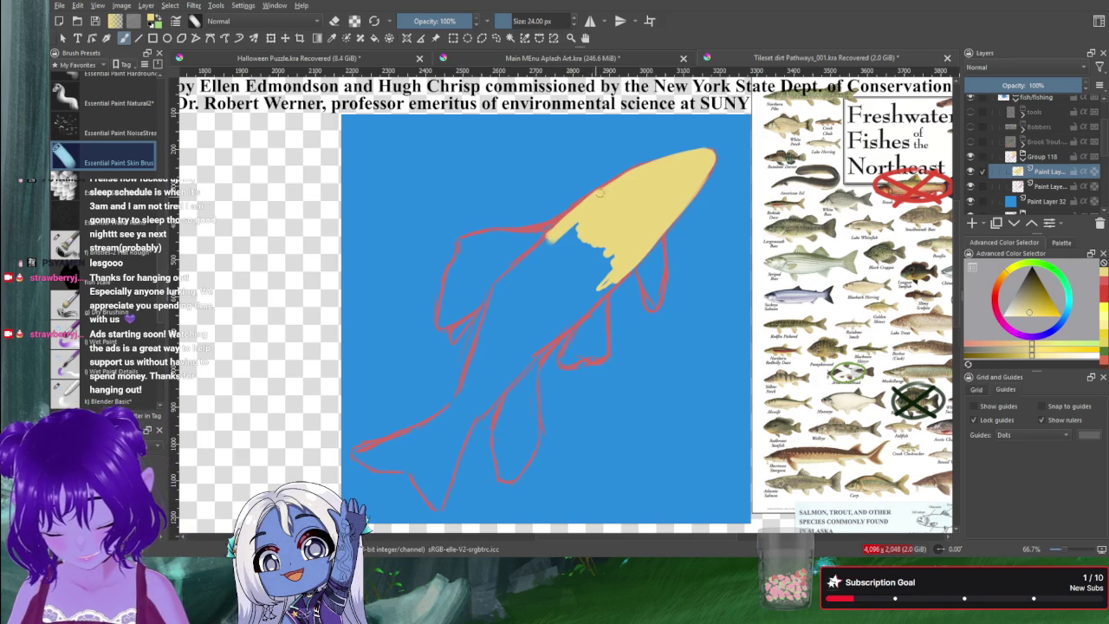
# Step: Extend the yellow down the body and paint the tail, covering the red line at its notch
pyautogui.moveTo(585, 202); pyautogui.dragTo(533, 251)
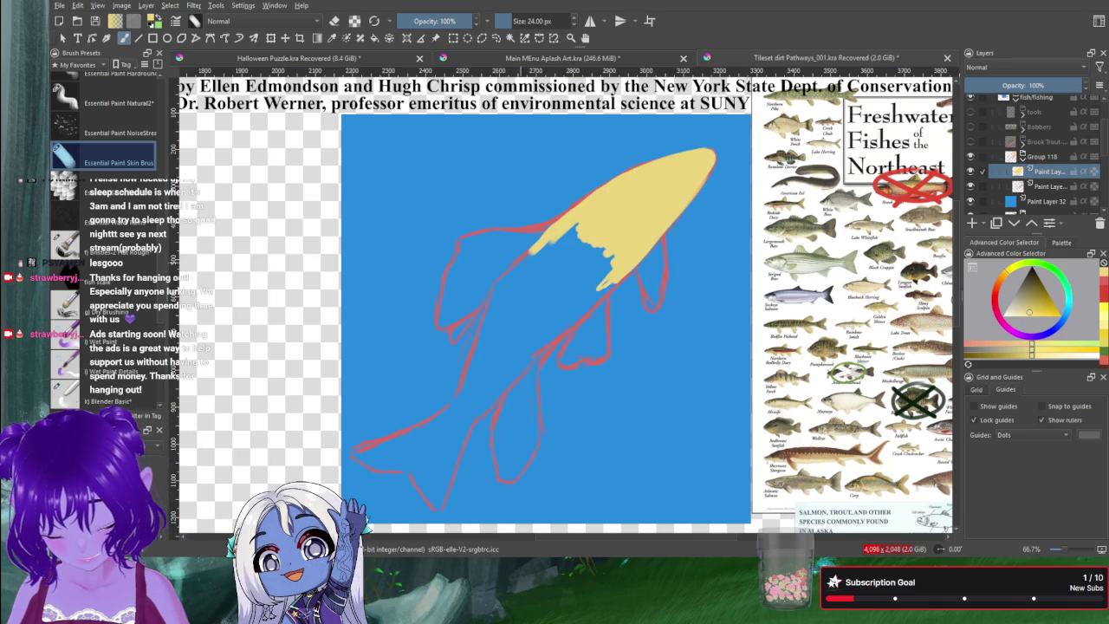
pyautogui.moveTo(438, 509); pyautogui.dragTo(477, 391)
pyautogui.moveTo(440, 505); pyautogui.dragTo(499, 379)
pyautogui.moveTo(436, 508); pyautogui.dragTo(414, 469)
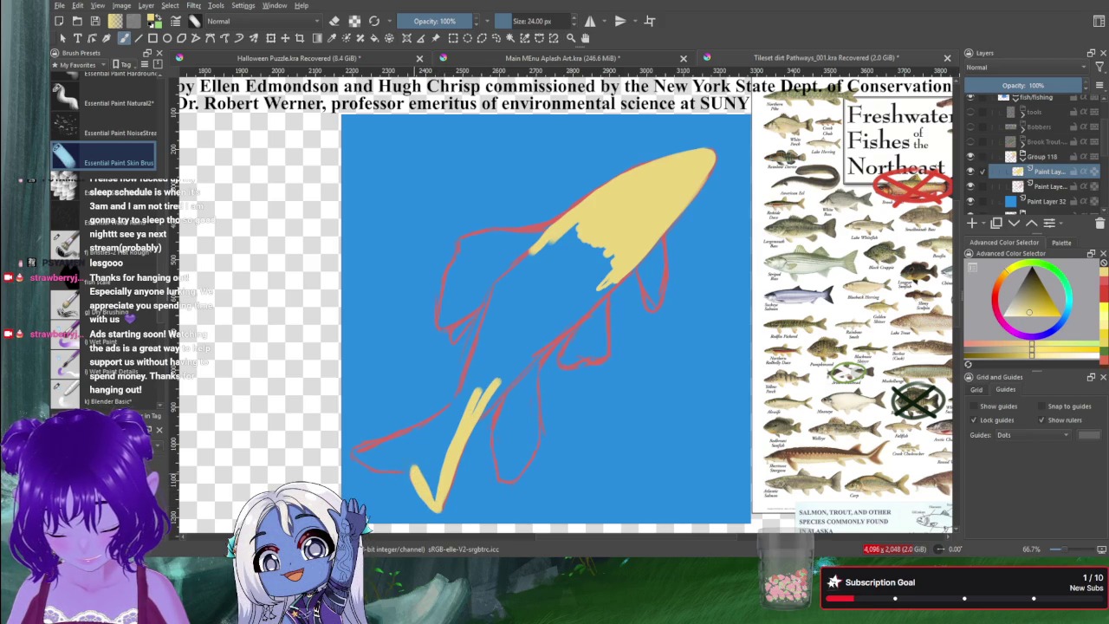
pyautogui.moveTo(353, 451); pyautogui.dragTo(451, 430)
pyautogui.moveTo(355, 449); pyautogui.dragTo(424, 434)
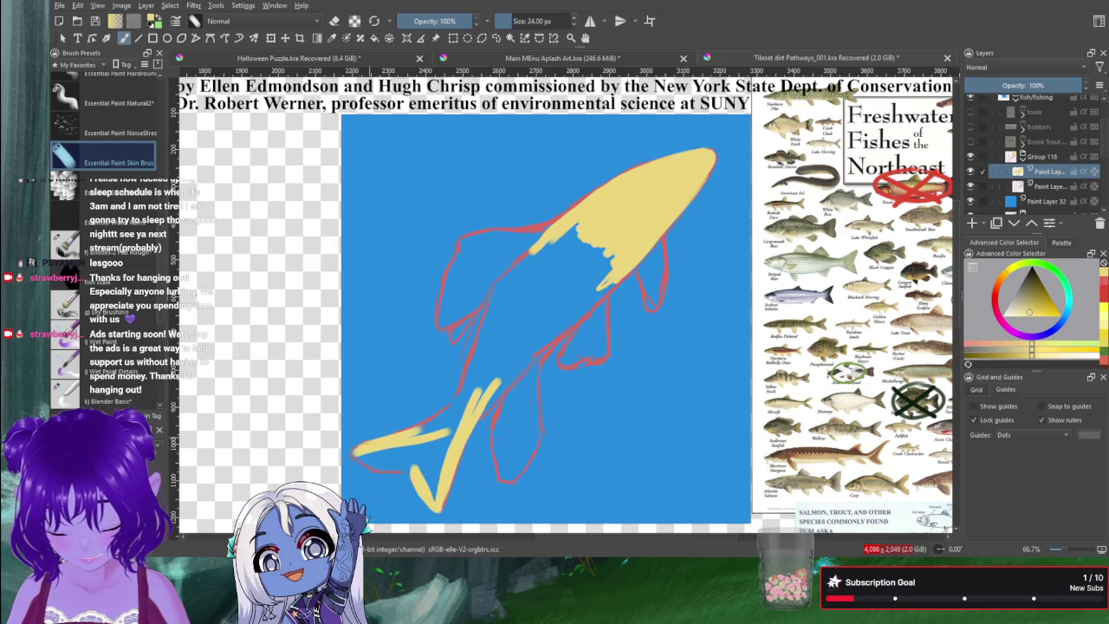
pyautogui.moveTo(356, 451); pyautogui.dragTo(400, 473)
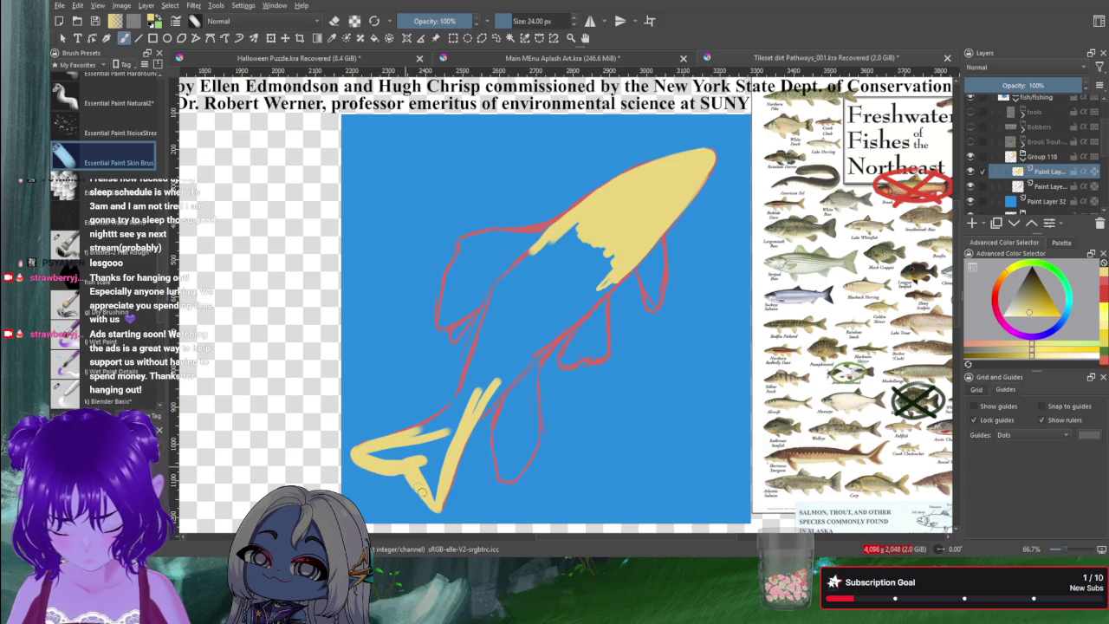
pyautogui.moveTo(435, 461)
pyautogui.mouseDown()
pyautogui.moveTo(432, 496)
pyautogui.moveTo(435, 454)
pyautogui.moveTo(425, 446)
pyautogui.moveTo(381, 462)
pyautogui.mouseUp()
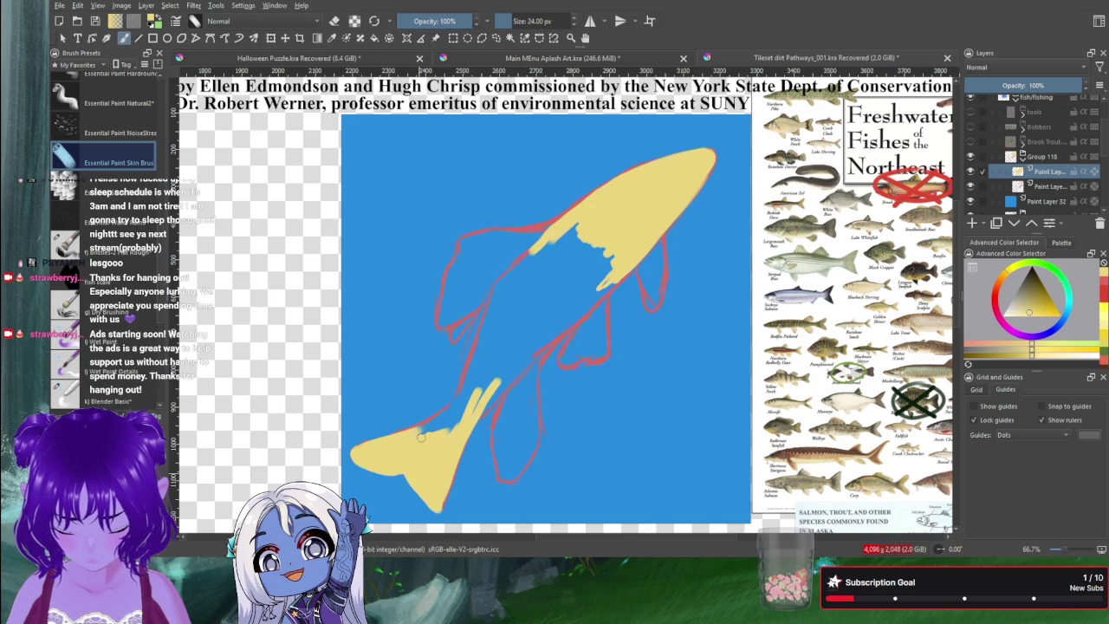
# Step: Fill the middle of the body with yellow, joining it to the tail and covering blue notches
pyautogui.moveTo(476, 350)
pyautogui.mouseDown()
pyautogui.moveTo(494, 286)
pyautogui.moveTo(460, 398)
pyautogui.mouseUp()
pyautogui.moveTo(485, 331); pyautogui.dragTo(454, 414)
pyautogui.moveTo(472, 355)
pyautogui.mouseDown()
pyautogui.moveTo(423, 436)
pyautogui.moveTo(478, 384)
pyautogui.moveTo(513, 371)
pyautogui.mouseUp()
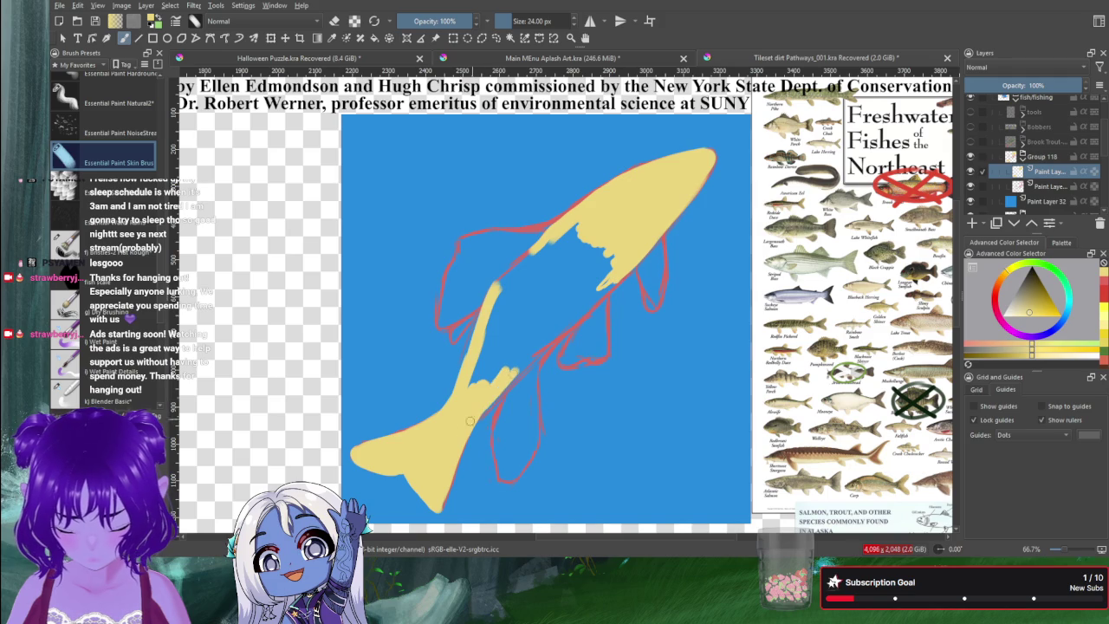
pyautogui.moveTo(472, 416)
pyautogui.mouseDown()
pyautogui.moveTo(615, 284)
pyautogui.moveTo(544, 354)
pyautogui.moveTo(598, 286)
pyautogui.moveTo(525, 360)
pyautogui.mouseUp()
pyautogui.moveTo(559, 321)
pyautogui.mouseDown()
pyautogui.moveTo(469, 396)
pyautogui.moveTo(529, 321)
pyautogui.moveTo(468, 390)
pyautogui.moveTo(520, 302)
pyautogui.moveTo(501, 295)
pyautogui.moveTo(539, 241)
pyautogui.moveTo(496, 289)
pyautogui.moveTo(548, 230)
pyautogui.moveTo(506, 291)
pyautogui.moveTo(570, 223)
pyautogui.moveTo(518, 300)
pyautogui.moveTo(559, 258)
pyautogui.moveTo(531, 313)
pyautogui.moveTo(572, 260)
pyautogui.moveTo(541, 319)
pyautogui.moveTo(589, 270)
pyautogui.moveTo(604, 277)
pyautogui.moveTo(579, 276)
pyautogui.moveTo(594, 251)
pyautogui.moveTo(575, 244)
pyautogui.mouseUp()
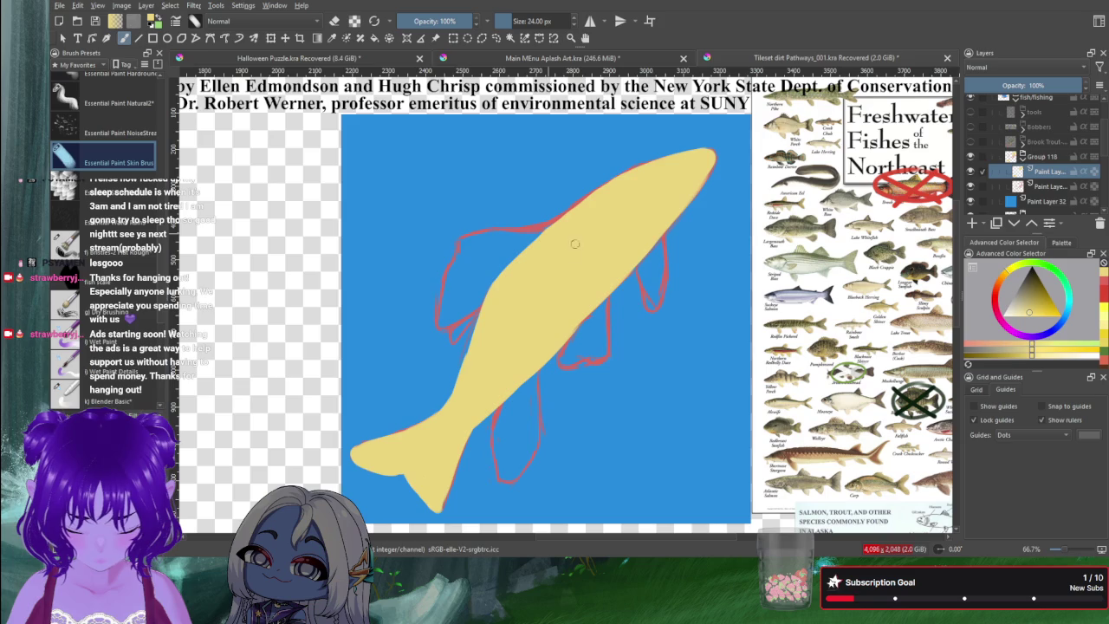
# Step: Paint yellow strokes filling the lower belly fin to its left edge
pyautogui.moveTo(511, 394); pyautogui.dragTo(494, 438)
pyautogui.moveTo(537, 364); pyautogui.dragTo(533, 429)
pyautogui.moveTo(536, 384); pyautogui.dragTo(515, 472)
pyautogui.moveTo(493, 423)
pyautogui.mouseDown()
pyautogui.moveTo(494, 455)
pyautogui.moveTo(518, 453)
pyautogui.moveTo(504, 460)
pyautogui.moveTo(515, 389)
pyautogui.moveTo(520, 451)
pyautogui.moveTo(524, 386)
pyautogui.moveTo(526, 430)
pyautogui.mouseUp()
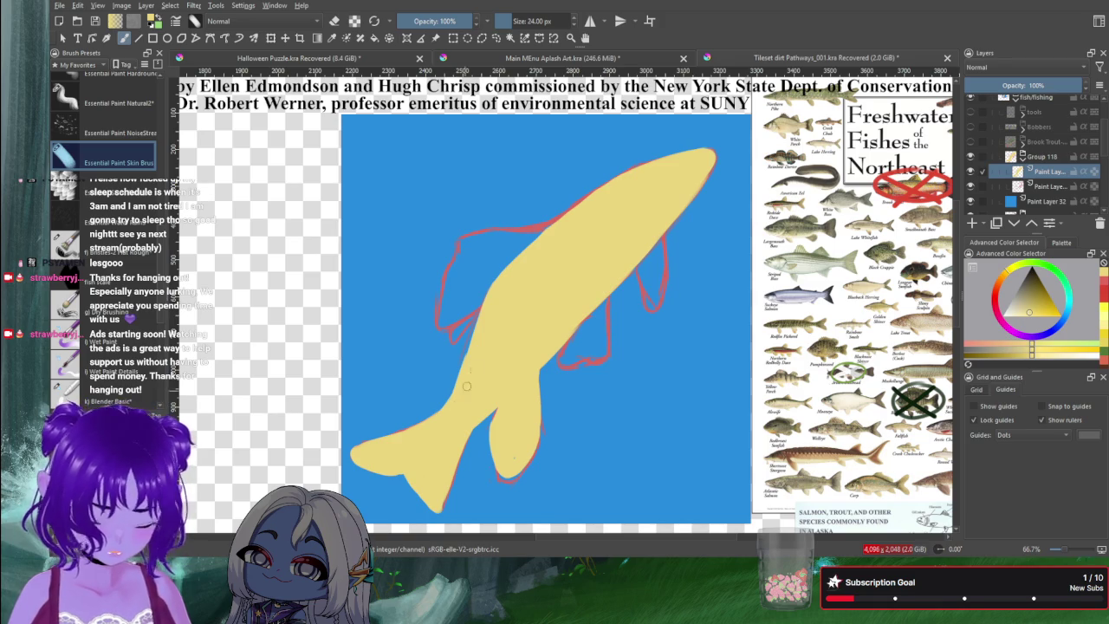
# Step: Fill the fin below the head and remaining fin areas with yellow up to the red outline
pyautogui.moveTo(580, 319)
pyautogui.mouseDown()
pyautogui.moveTo(568, 357)
pyautogui.moveTo(604, 299)
pyautogui.moveTo(601, 351)
pyautogui.moveTo(609, 299)
pyautogui.mouseUp()
pyautogui.moveTo(606, 351); pyautogui.dragTo(604, 355)
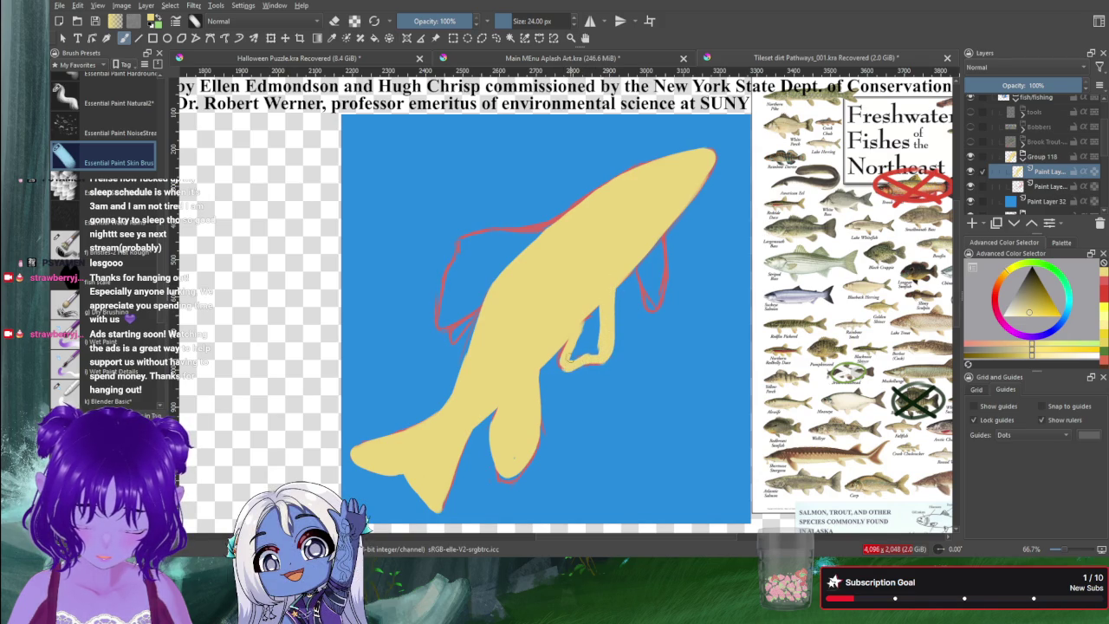
pyautogui.moveTo(586, 323)
pyautogui.mouseDown()
pyautogui.moveTo(573, 345)
pyautogui.moveTo(596, 308)
pyautogui.moveTo(597, 340)
pyautogui.mouseUp()
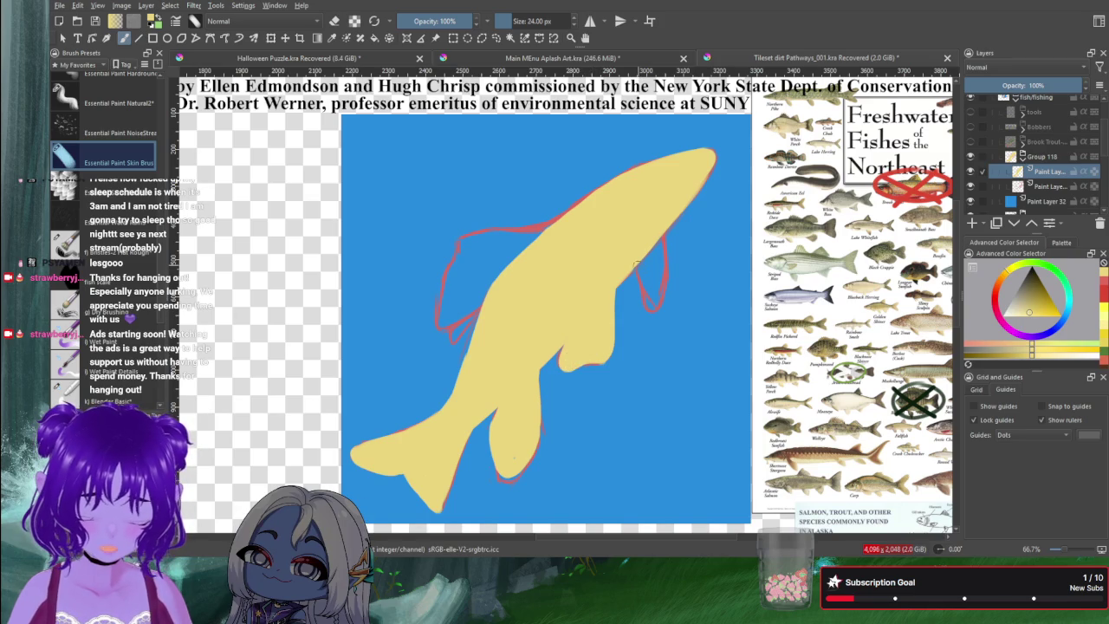
pyautogui.moveTo(640, 274); pyautogui.dragTo(644, 290)
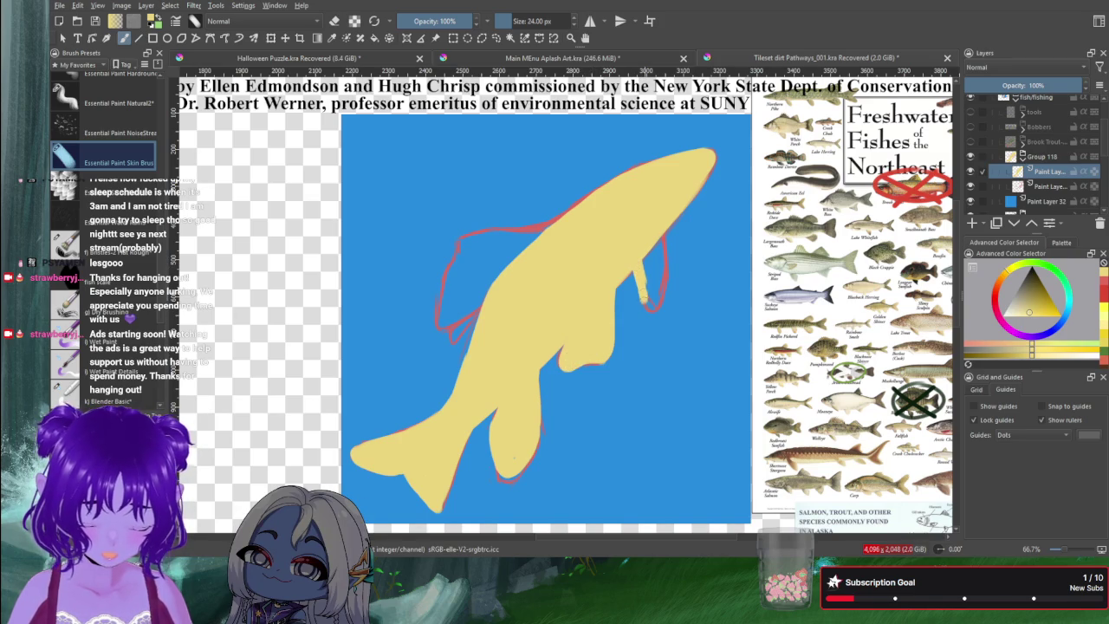
pyautogui.moveTo(661, 220); pyautogui.dragTo(659, 294)
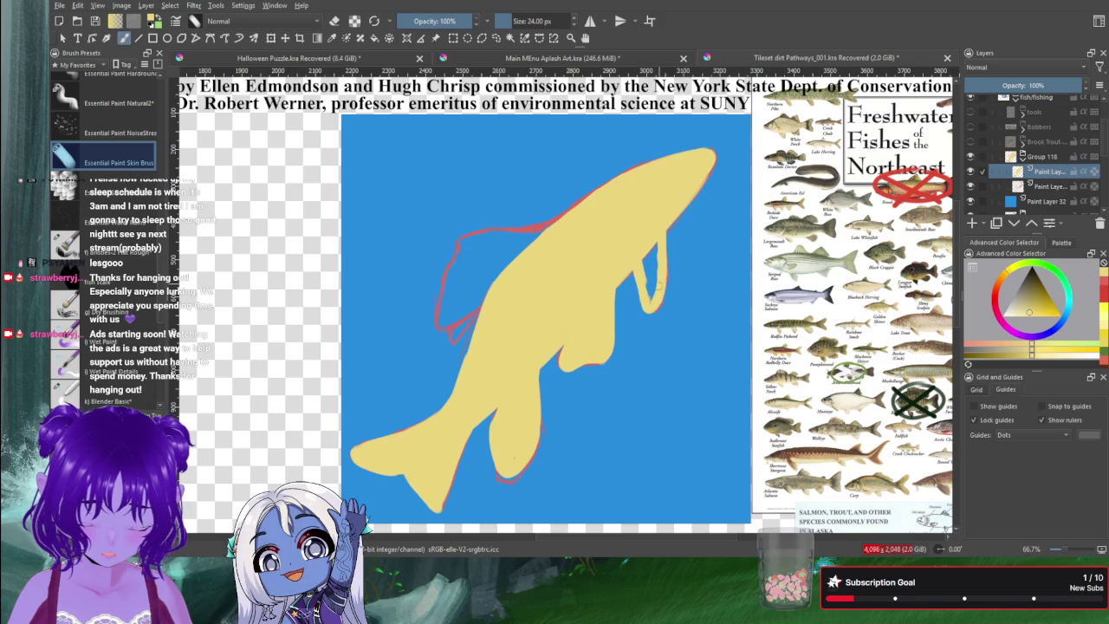
pyautogui.moveTo(656, 245); pyautogui.dragTo(648, 293)
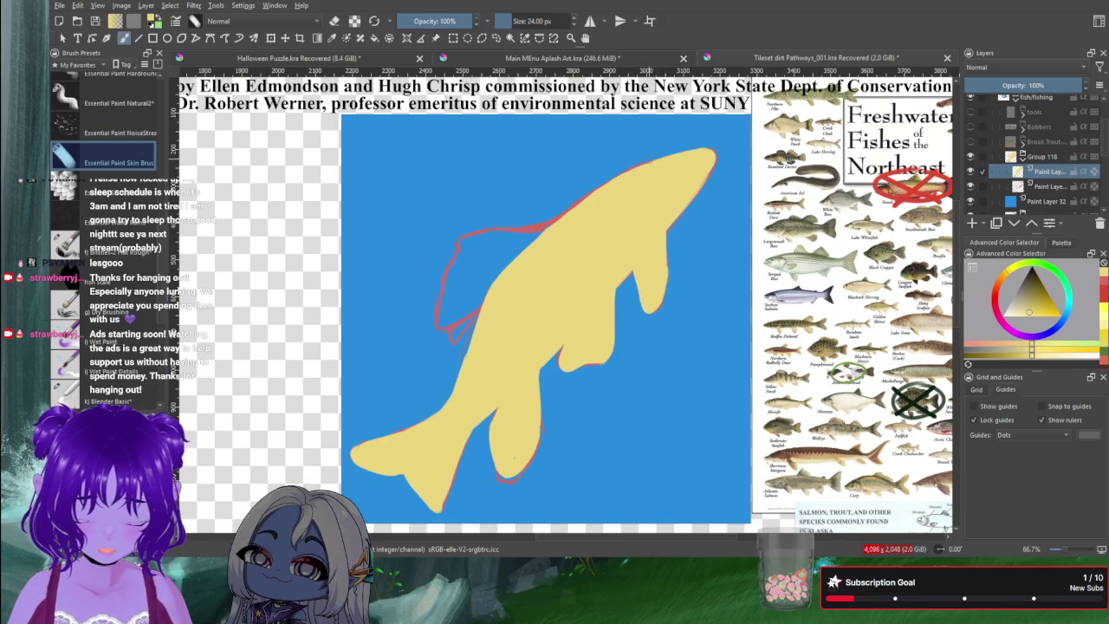
pyautogui.moveTo(472, 314); pyautogui.dragTo(453, 338)
pyautogui.moveTo(487, 297); pyautogui.dragTo(449, 334)
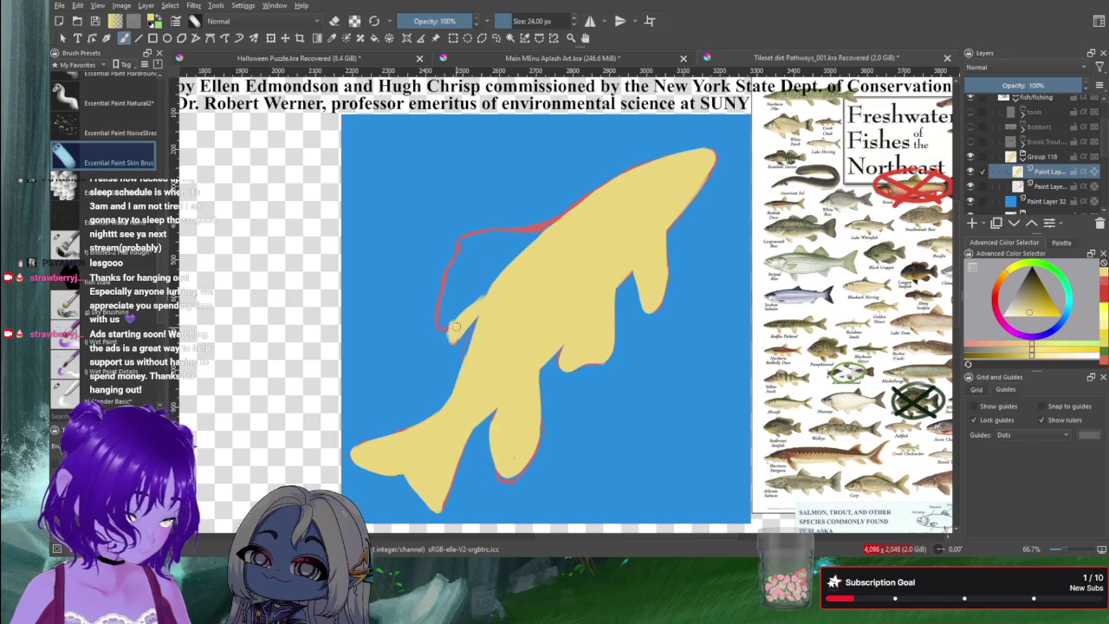
# Step: Paint yellow over the upper-edge red outline and fill the blue gaps in the head and left notch
pyautogui.moveTo(453, 319)
pyautogui.mouseDown()
pyautogui.moveTo(448, 293)
pyautogui.moveTo(468, 234)
pyautogui.mouseUp()
pyautogui.moveTo(554, 224)
pyautogui.mouseDown()
pyautogui.moveTo(512, 224)
pyautogui.moveTo(575, 208)
pyautogui.moveTo(508, 233)
pyautogui.moveTo(517, 249)
pyautogui.moveTo(494, 260)
pyautogui.moveTo(484, 236)
pyautogui.moveTo(458, 265)
pyautogui.moveTo(481, 296)
pyautogui.moveTo(449, 318)
pyautogui.moveTo(459, 276)
pyautogui.moveTo(444, 314)
pyautogui.mouseUp()
pyautogui.moveTo(469, 264); pyautogui.dragTo(463, 294)
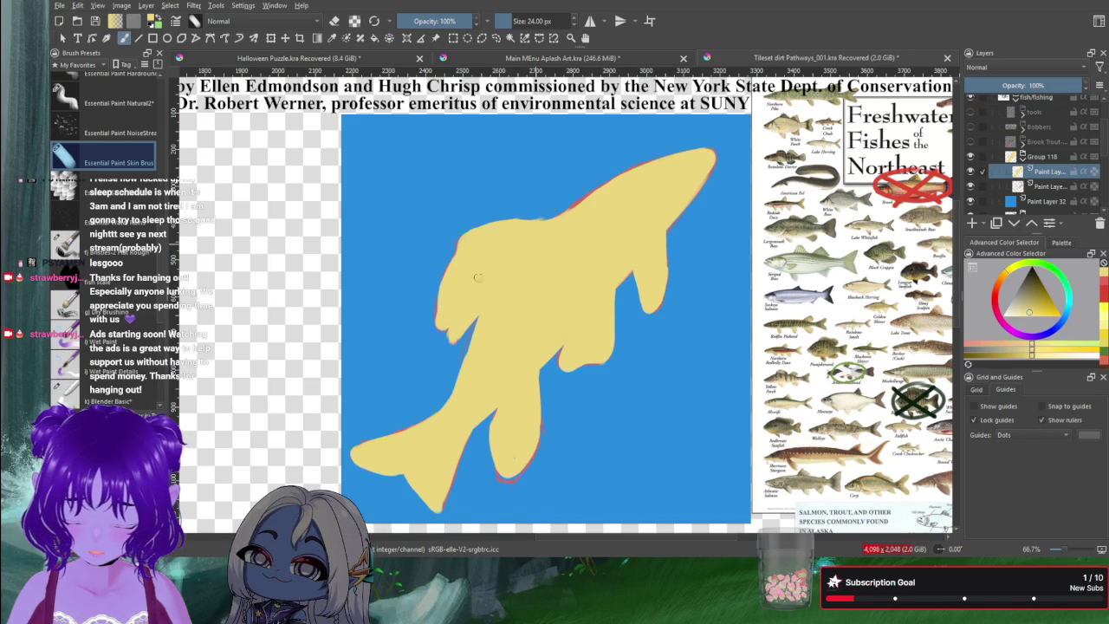
pyautogui.moveTo(443, 324); pyautogui.dragTo(444, 338)
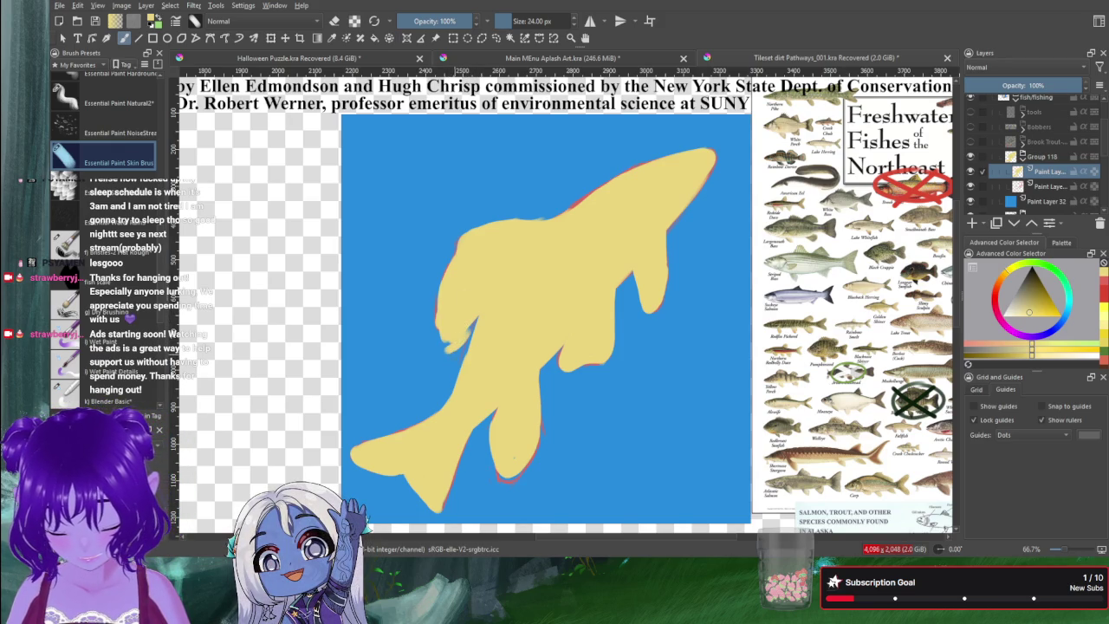
# Step: Erase stray yellow bumps on the left edge, then touch up the tail's lower and right edges
pyautogui.press('e')
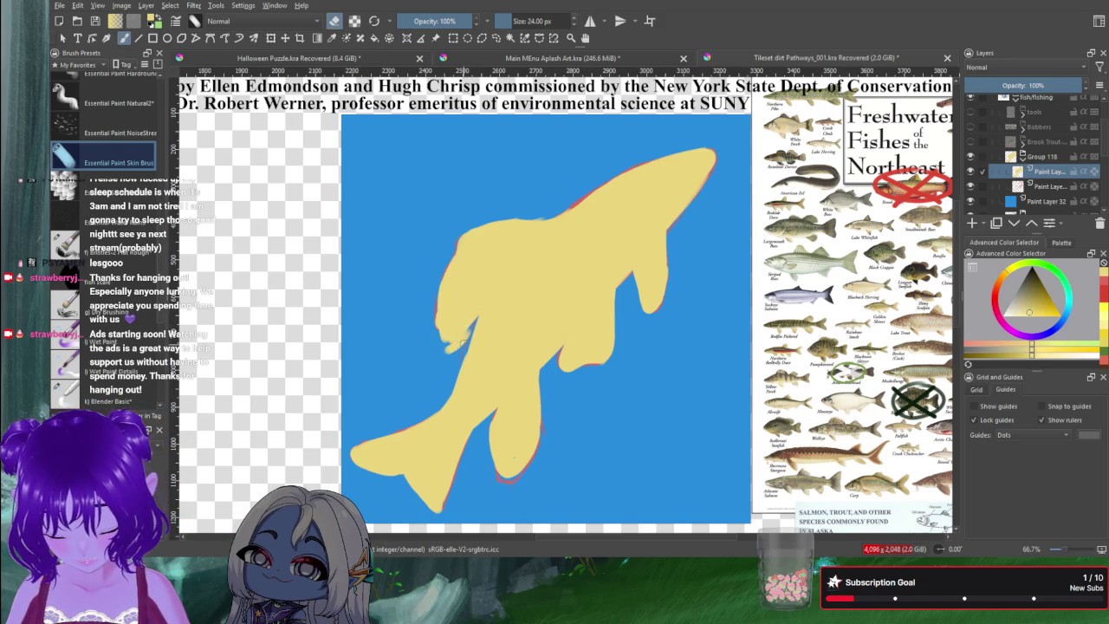
pyautogui.moveTo(448, 347)
pyautogui.mouseDown()
pyautogui.moveTo(457, 337)
pyautogui.moveTo(440, 327)
pyautogui.moveTo(444, 269)
pyautogui.mouseUp()
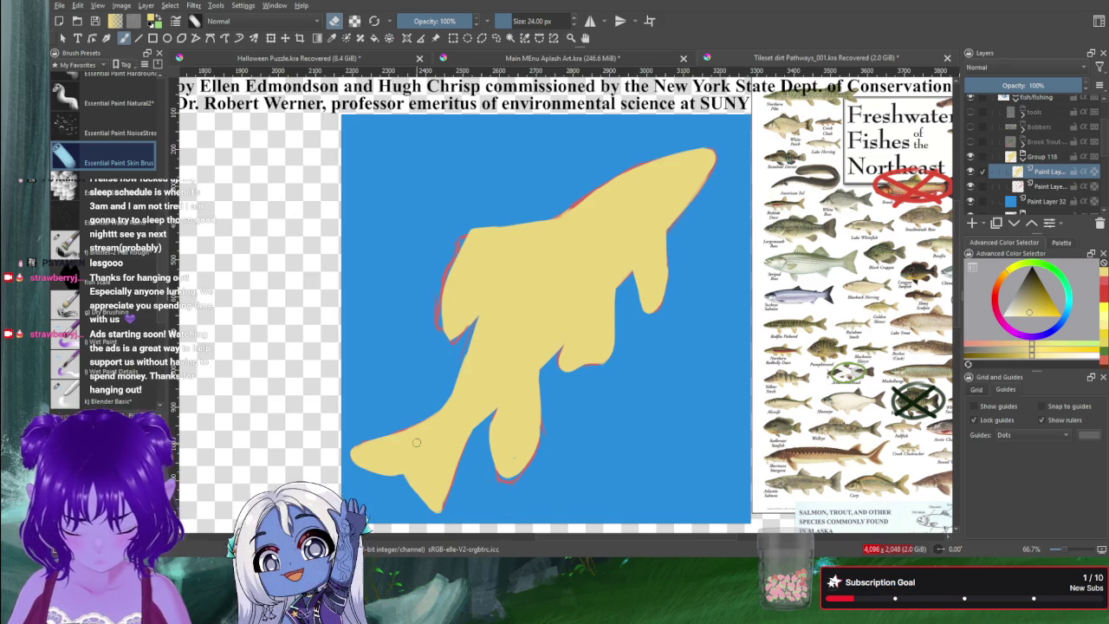
pyautogui.press('e')
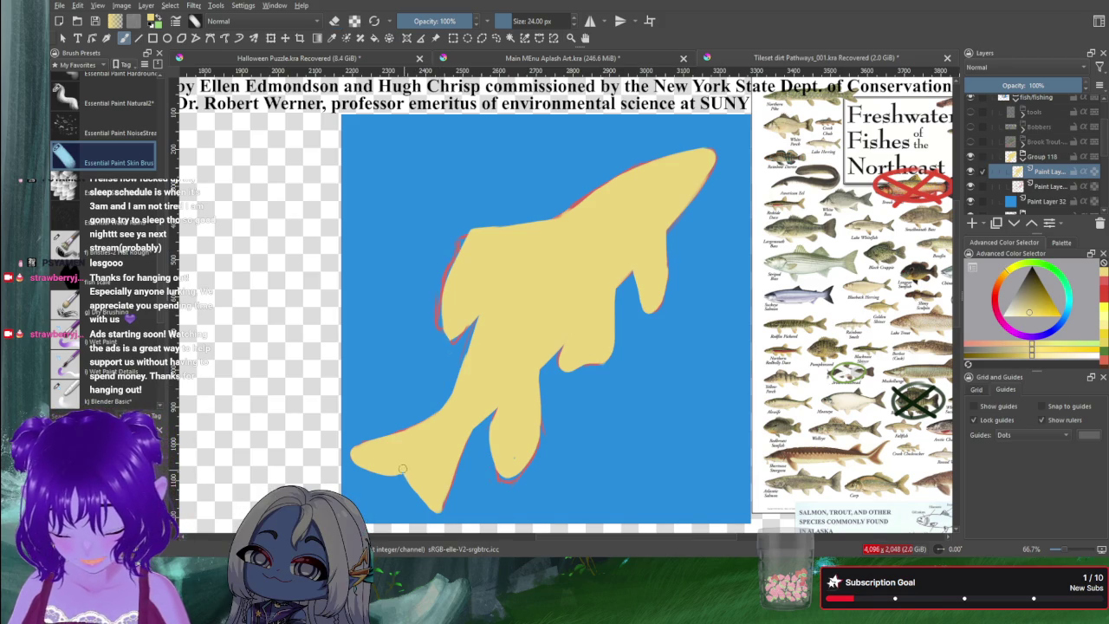
pyautogui.moveTo(413, 490); pyautogui.dragTo(426, 504)
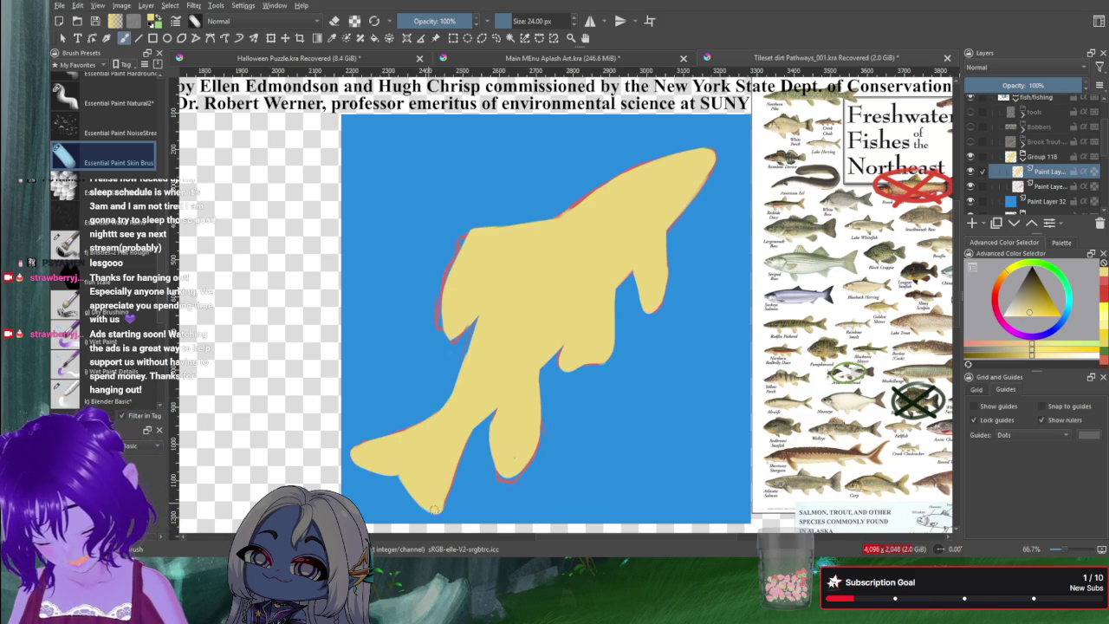
pyautogui.moveTo(440, 504); pyautogui.dragTo(444, 496)
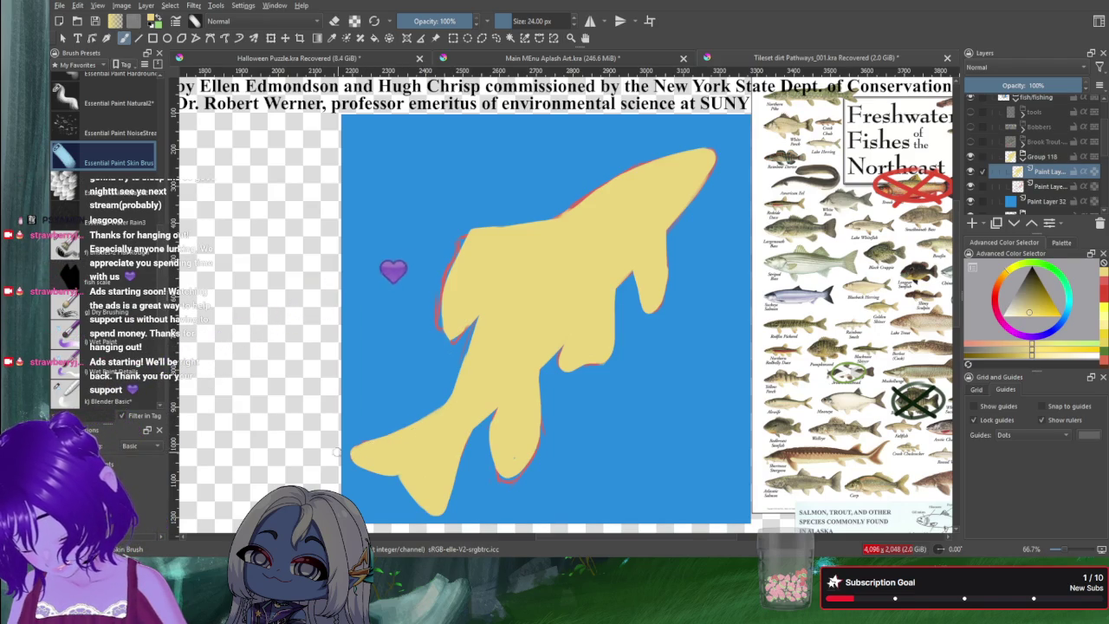
pyautogui.press('e')
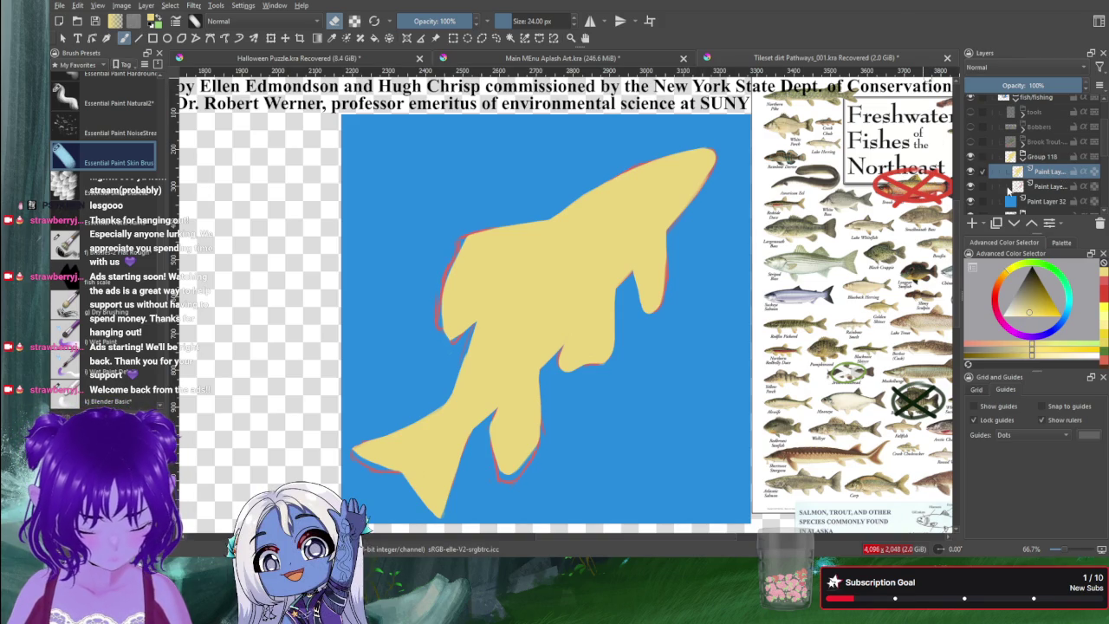
# Step: Hide the red sketch layer to leave a clean yellow fish silhouette
pyautogui.click(970, 185)
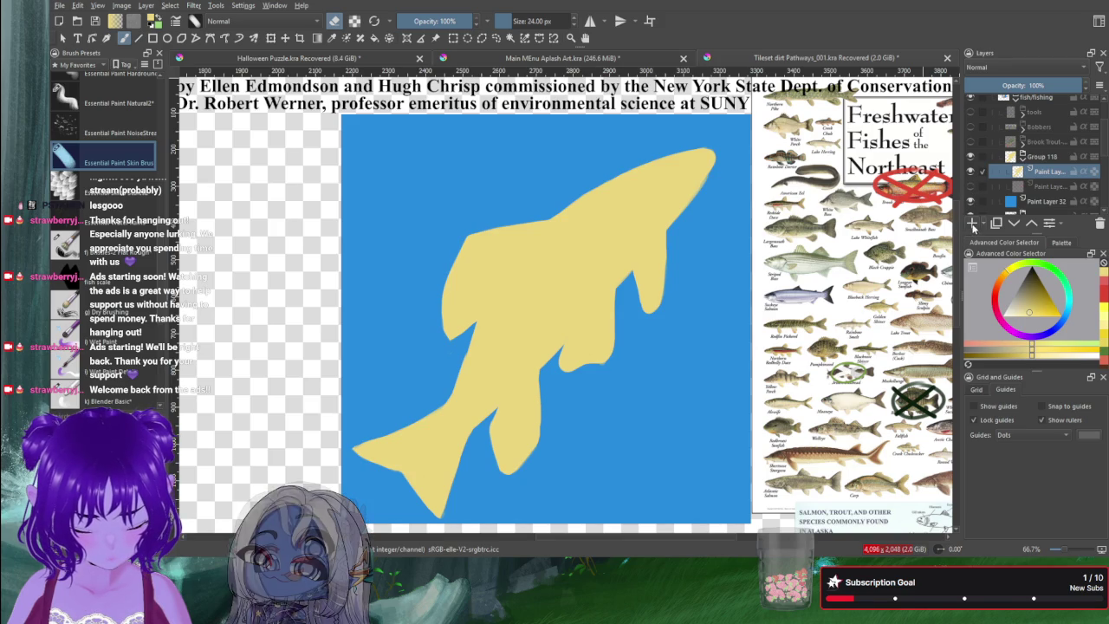
# Step: Add a new layer and choose a dark reddish-brown paint colour
pyautogui.click(972, 224)
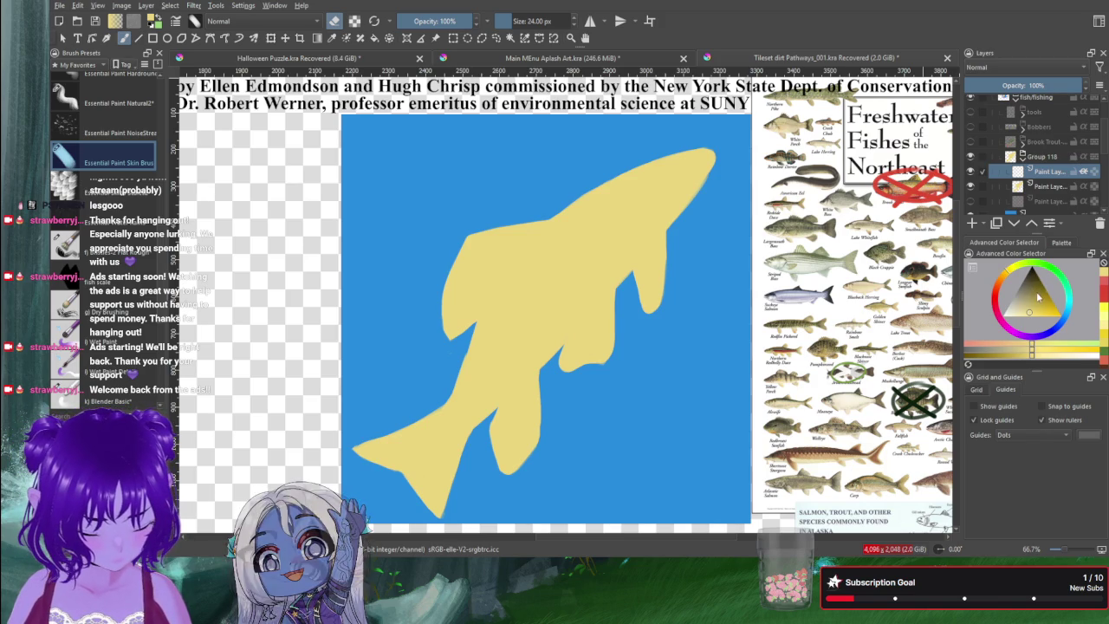
pyautogui.click(994, 300)
pyautogui.moveTo(1046, 305); pyautogui.dragTo(1038, 280)
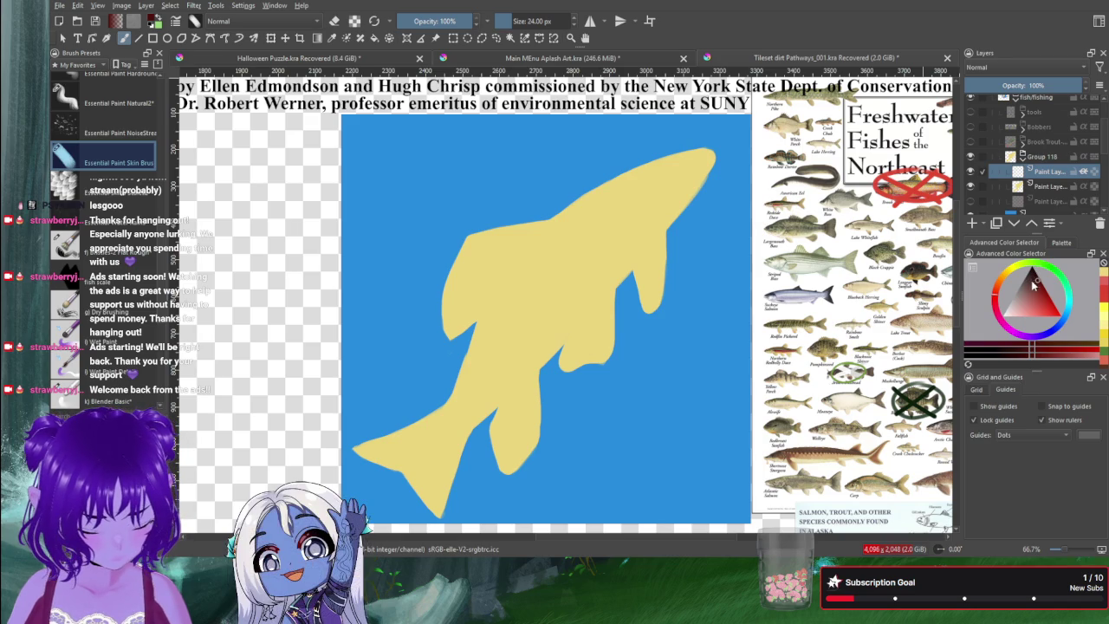
pyautogui.click(996, 294)
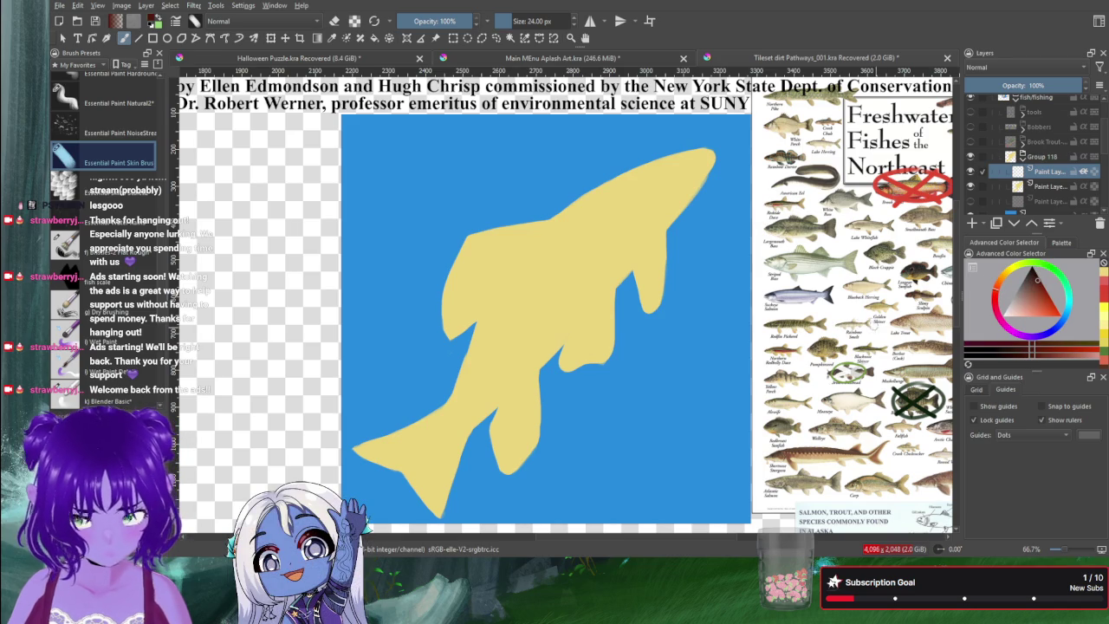
# Step: Paint brown shading on the upper back and snout, then brush the tail brown at 32 px
pyautogui.moveTo(647, 208)
pyautogui.mouseDown()
pyautogui.moveTo(690, 168)
pyautogui.moveTo(680, 180)
pyautogui.mouseUp()
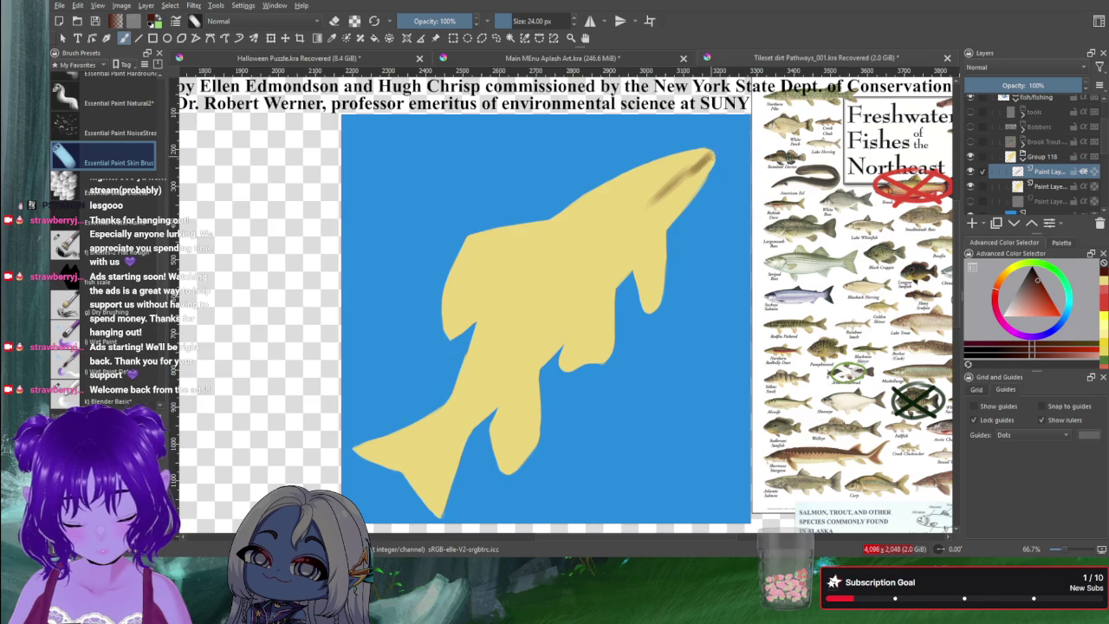
pyautogui.moveTo(705, 156)
pyautogui.mouseDown()
pyautogui.moveTo(649, 201)
pyautogui.moveTo(685, 163)
pyautogui.mouseUp()
pyautogui.press(']')
pyautogui.press(']')
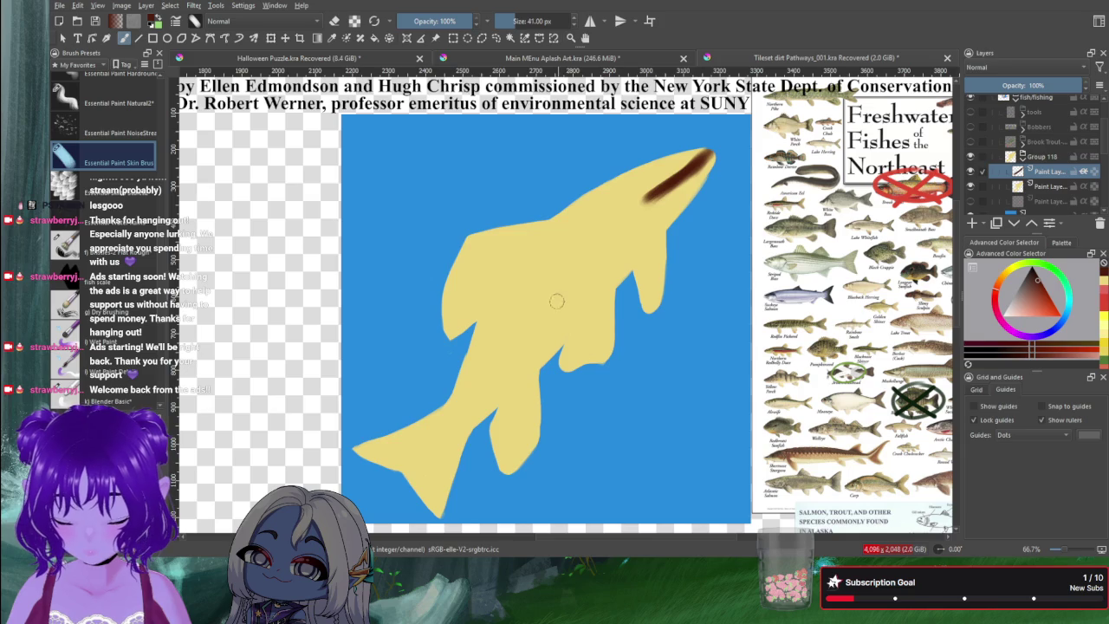
pyautogui.moveTo(461, 400)
pyautogui.mouseDown()
pyautogui.moveTo(364, 452)
pyautogui.moveTo(426, 435)
pyautogui.moveTo(414, 476)
pyautogui.moveTo(411, 453)
pyautogui.moveTo(439, 511)
pyautogui.moveTo(460, 423)
pyautogui.moveTo(441, 463)
pyautogui.mouseUp()
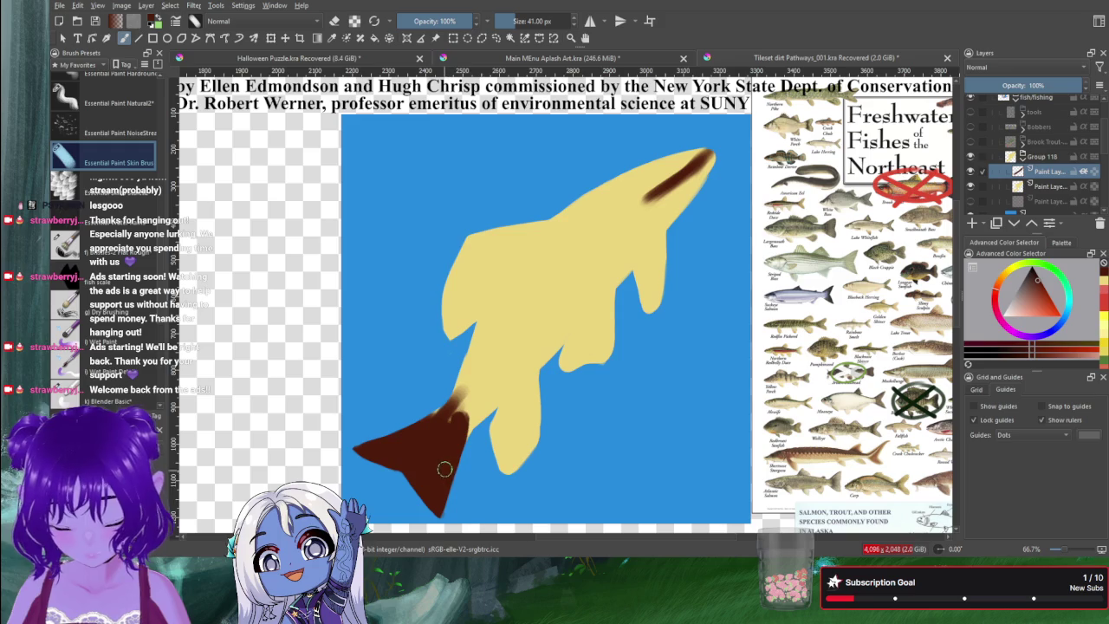
pyautogui.moveTo(525, 338)
pyautogui.mouseDown()
pyautogui.moveTo(444, 432)
pyautogui.moveTo(499, 355)
pyautogui.moveTo(451, 429)
pyautogui.moveTo(497, 330)
pyautogui.moveTo(454, 411)
pyautogui.mouseUp()
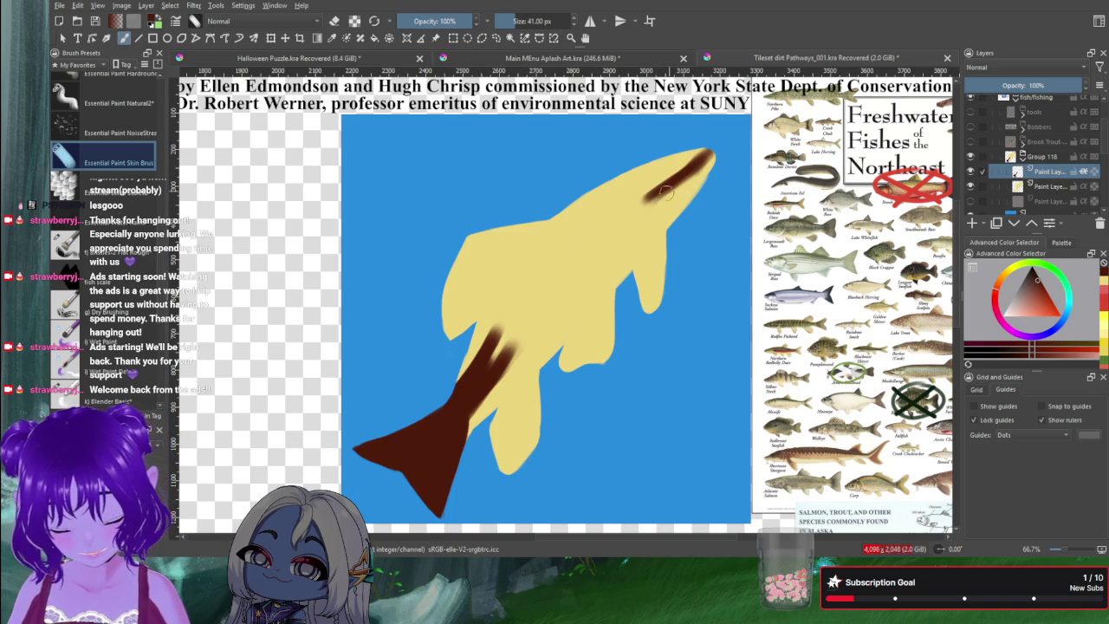
# Step: Lengthen the brown stripe along the back and fill it in solidly
pyautogui.moveTo(659, 204)
pyautogui.mouseDown()
pyautogui.moveTo(693, 168)
pyautogui.moveTo(684, 179)
pyautogui.mouseUp()
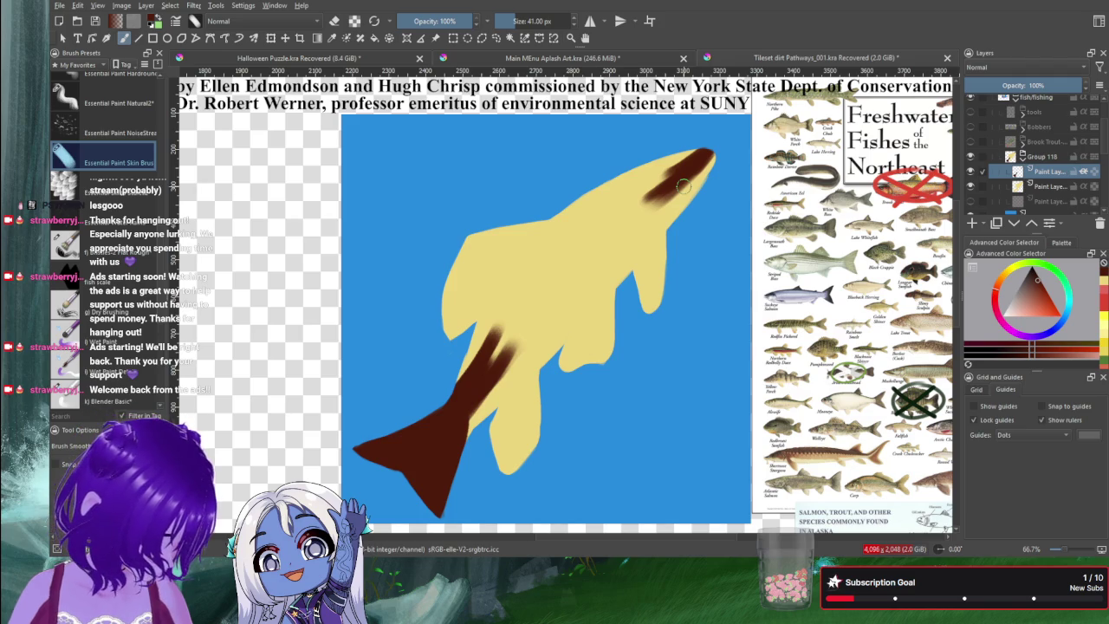
pyautogui.moveTo(666, 186)
pyautogui.mouseDown()
pyautogui.moveTo(559, 282)
pyautogui.moveTo(577, 277)
pyautogui.moveTo(498, 360)
pyautogui.mouseUp()
pyautogui.moveTo(572, 277); pyautogui.dragTo(499, 351)
pyautogui.moveTo(607, 247); pyautogui.dragTo(494, 364)
pyautogui.moveTo(537, 324); pyautogui.dragTo(516, 345)
pyautogui.moveTo(563, 294); pyautogui.dragTo(493, 363)
# Step: Widen the brown stripe toward the head and cover the top of the head in dark brown
pyautogui.moveTo(596, 266); pyautogui.dragTo(689, 182)
pyautogui.moveTo(658, 221)
pyautogui.mouseDown()
pyautogui.moveTo(706, 165)
pyautogui.moveTo(654, 211)
pyautogui.moveTo(697, 169)
pyautogui.mouseUp()
pyautogui.moveTo(659, 212)
pyautogui.mouseDown()
pyautogui.moveTo(618, 248)
pyautogui.moveTo(671, 191)
pyautogui.mouseUp()
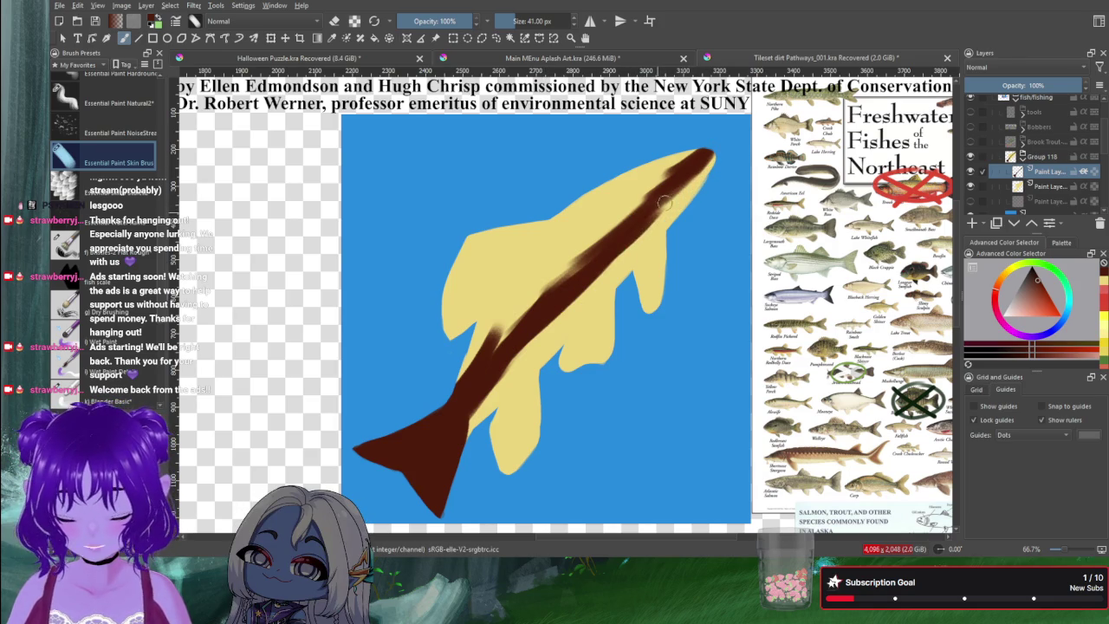
pyautogui.moveTo(501, 317)
pyautogui.mouseDown()
pyautogui.moveTo(458, 382)
pyautogui.moveTo(509, 258)
pyautogui.moveTo(435, 369)
pyautogui.moveTo(494, 300)
pyautogui.moveTo(464, 374)
pyautogui.moveTo(532, 278)
pyautogui.moveTo(508, 340)
pyautogui.moveTo(617, 210)
pyautogui.mouseUp()
pyautogui.moveTo(544, 291); pyautogui.dragTo(626, 203)
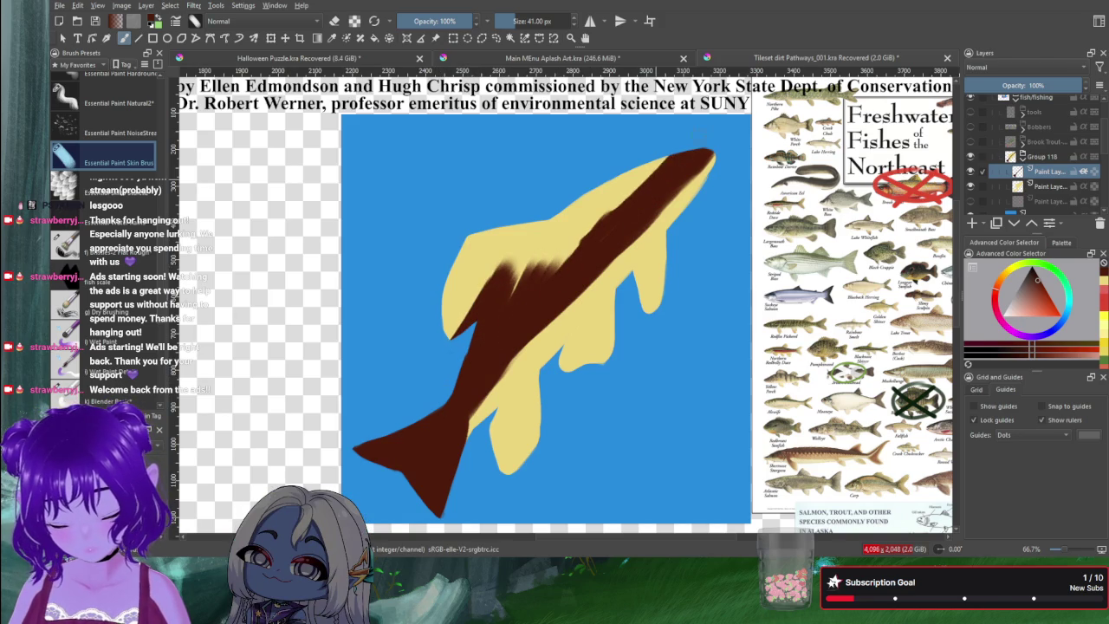
pyautogui.moveTo(695, 162)
pyautogui.mouseDown()
pyautogui.moveTo(658, 208)
pyautogui.moveTo(667, 196)
pyautogui.moveTo(649, 186)
pyautogui.moveTo(621, 198)
pyautogui.moveTo(607, 222)
pyautogui.moveTo(622, 182)
pyautogui.moveTo(471, 255)
pyautogui.moveTo(494, 250)
pyautogui.moveTo(518, 267)
pyautogui.moveTo(559, 252)
pyautogui.moveTo(594, 215)
pyautogui.moveTo(585, 242)
pyautogui.mouseUp()
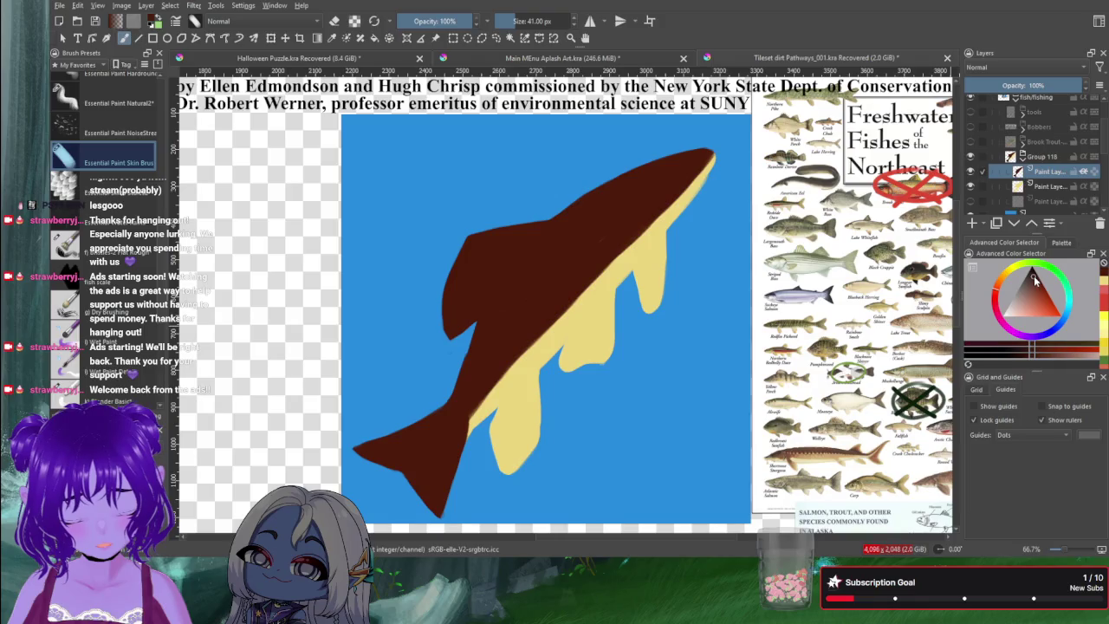
# Step: Darken the back and body with even brown, then cover the reddish tail tip and belly edge
pyautogui.moveTo(511, 314); pyautogui.dragTo(578, 260)
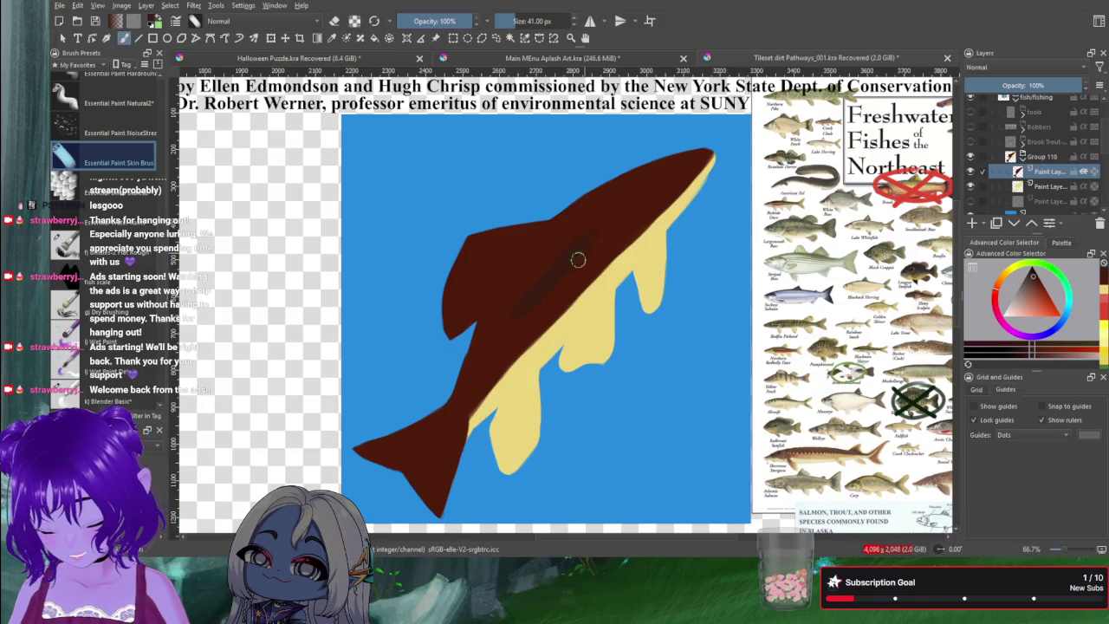
pyautogui.moveTo(542, 320); pyautogui.dragTo(651, 212)
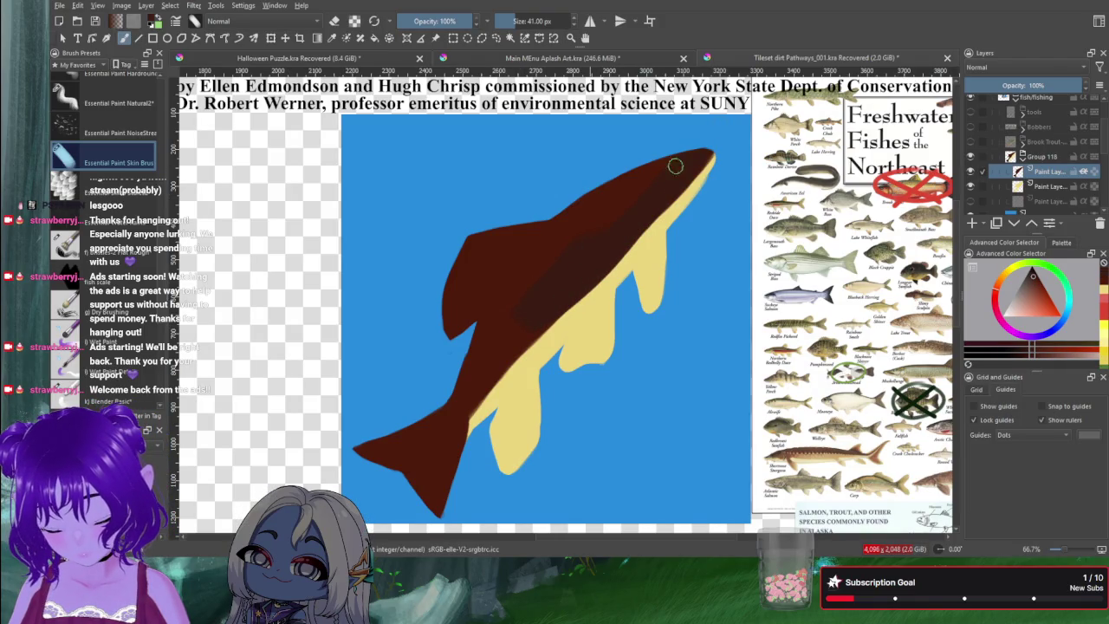
pyautogui.moveTo(663, 166)
pyautogui.mouseDown()
pyautogui.moveTo(628, 204)
pyautogui.moveTo(598, 191)
pyautogui.mouseUp()
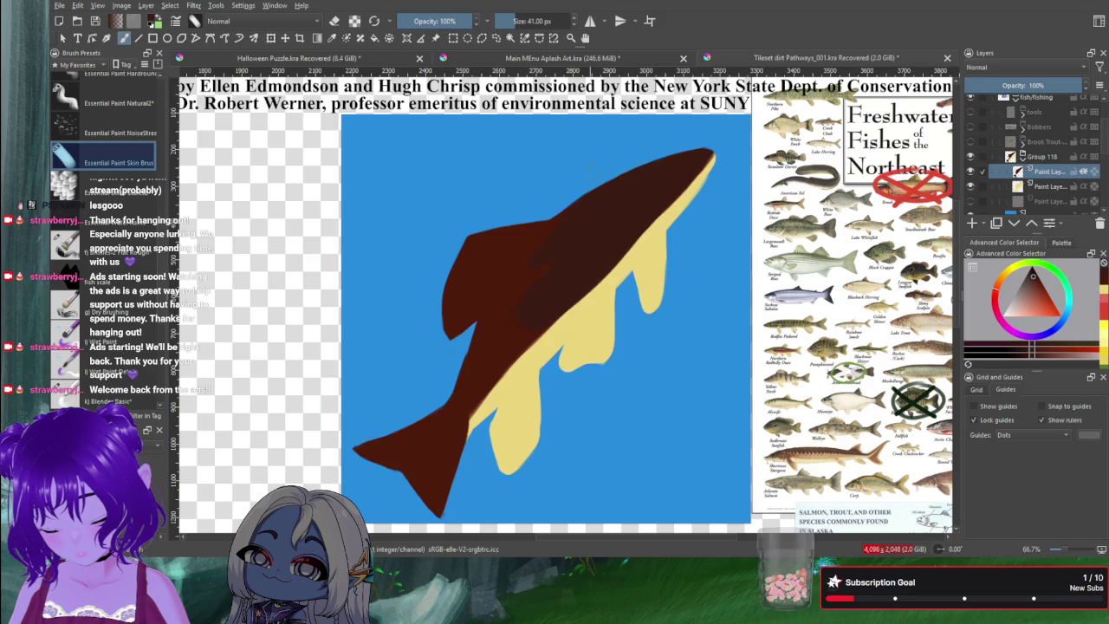
pyautogui.moveTo(507, 261)
pyautogui.mouseDown()
pyautogui.moveTo(467, 286)
pyautogui.moveTo(473, 255)
pyautogui.mouseUp()
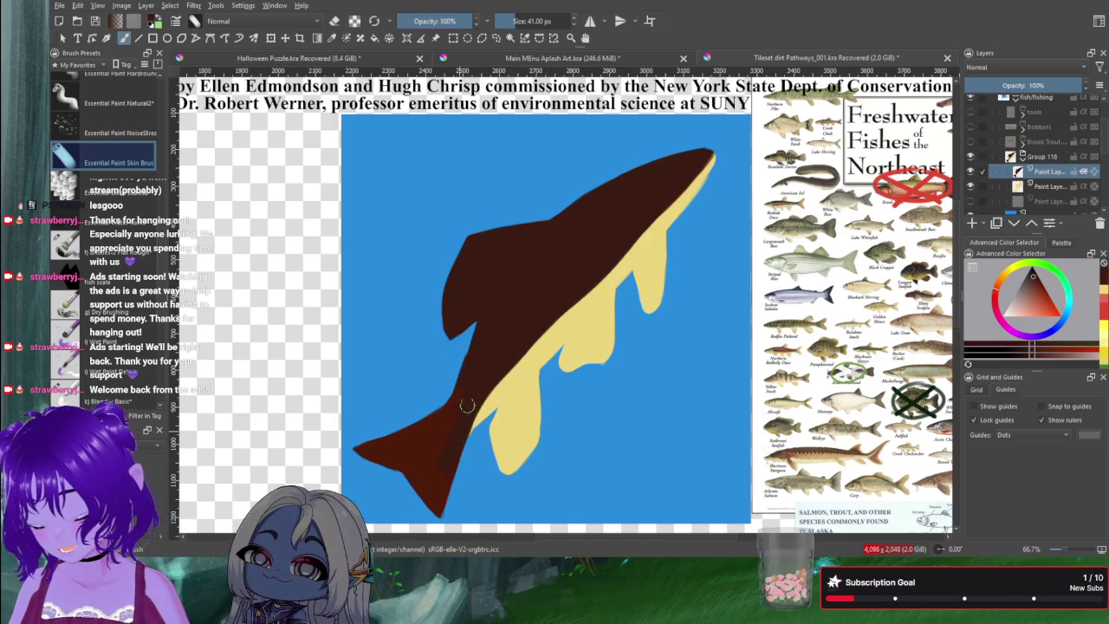
pyautogui.moveTo(431, 454); pyautogui.dragTo(413, 452)
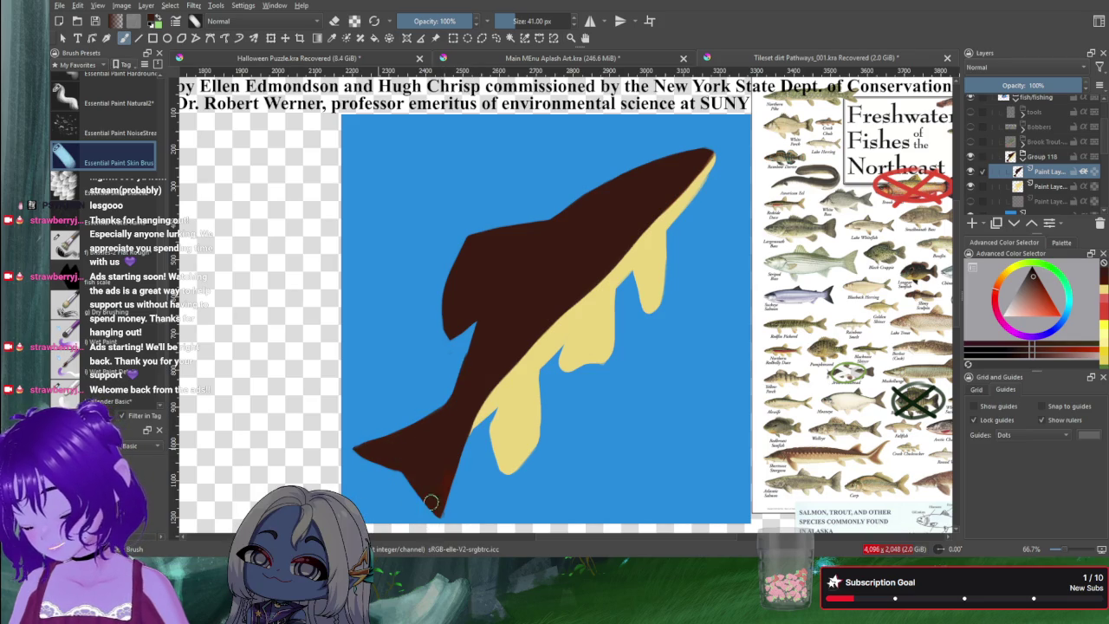
pyautogui.moveTo(431, 503); pyautogui.dragTo(437, 415)
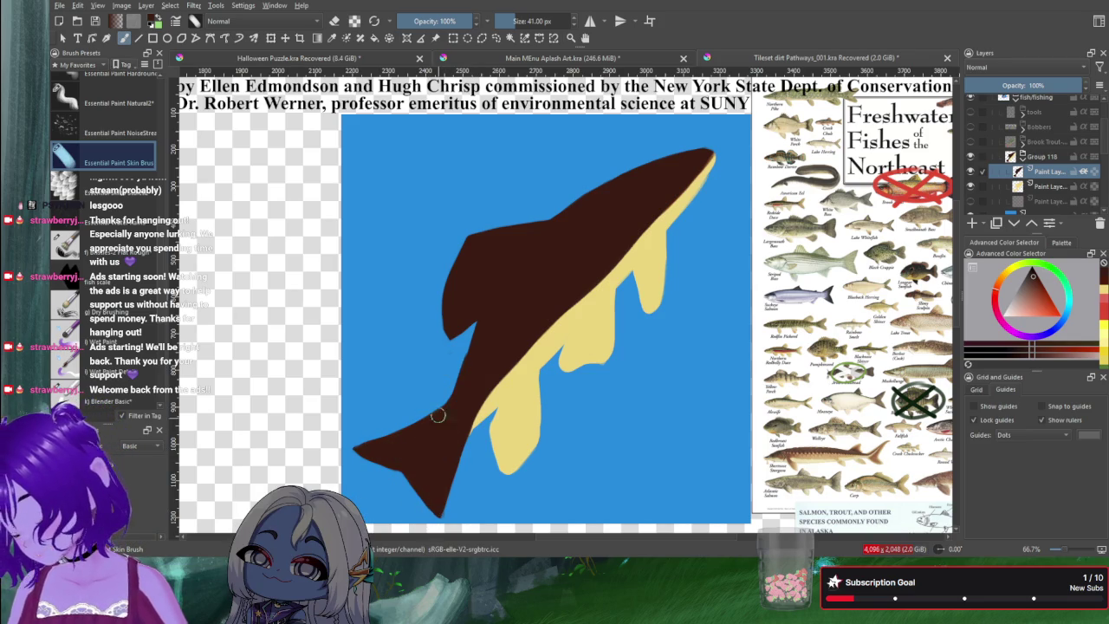
pyautogui.moveTo(453, 424); pyautogui.dragTo(462, 416)
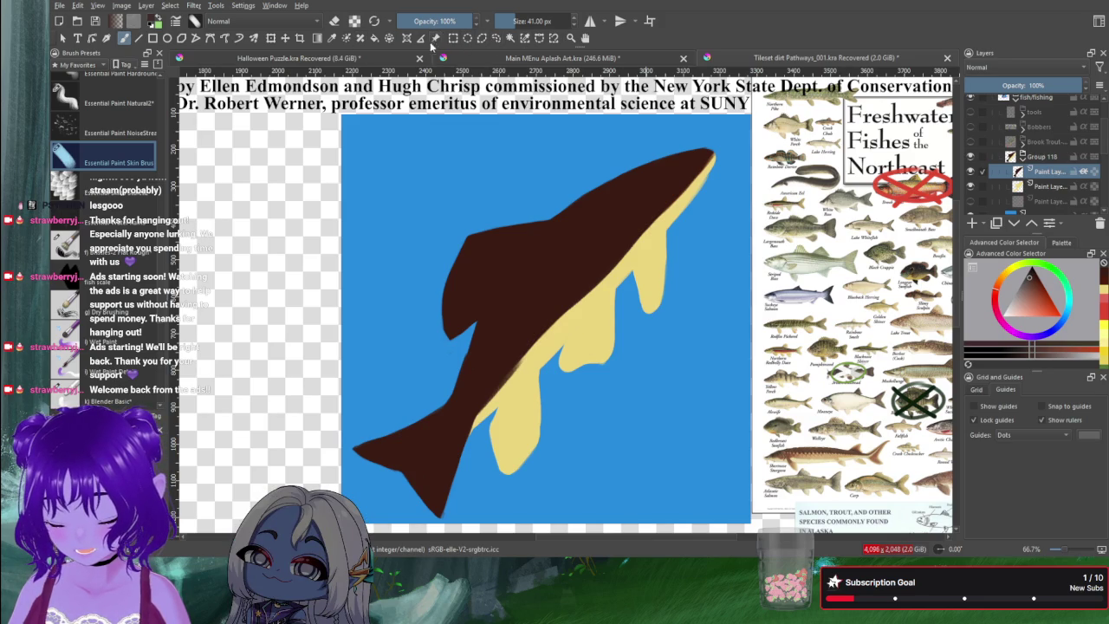
# Step: Refill the fish's back with a lighter, greyer brown and begin retouching the belly edge
pyautogui.click(376, 41)
pyautogui.click(523, 247)
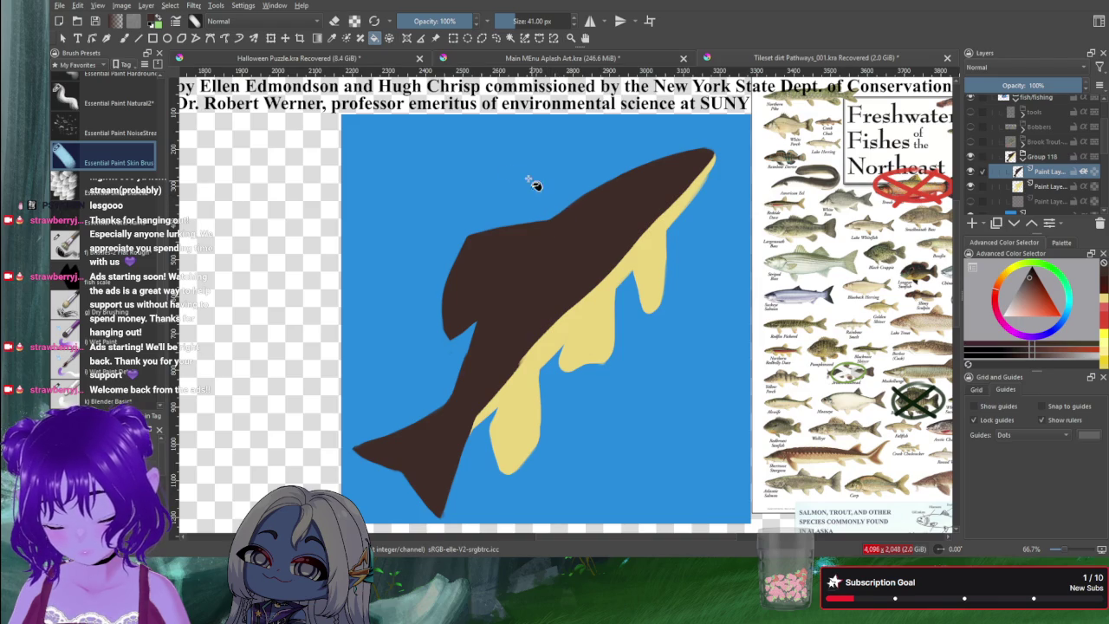
pyautogui.press('b')
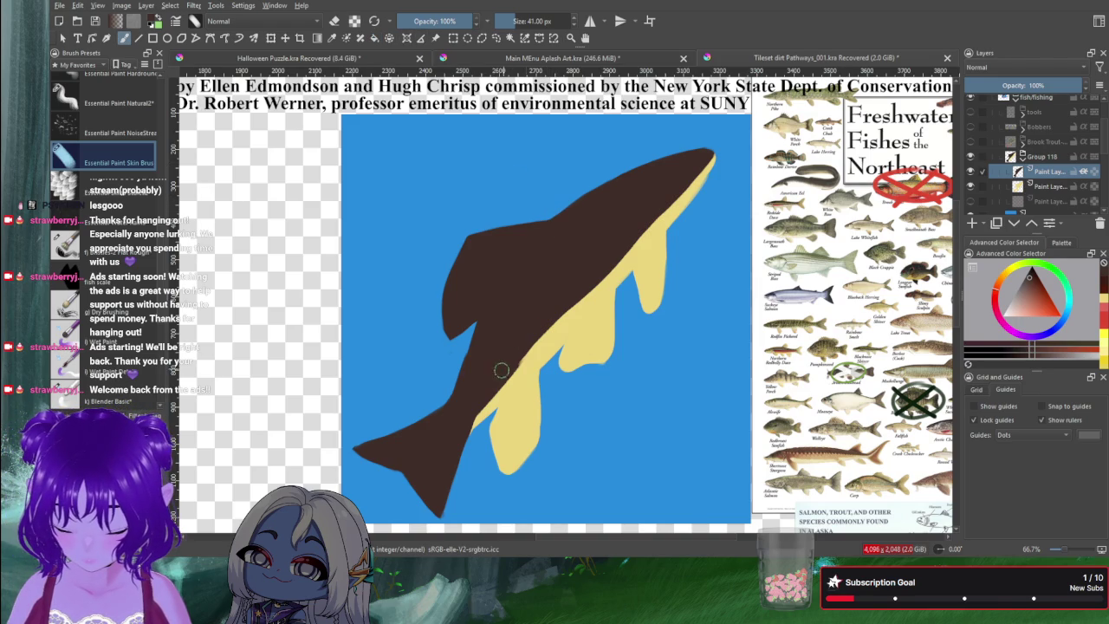
pyautogui.moveTo(520, 364)
pyautogui.mouseDown()
pyautogui.moveTo(565, 314)
pyautogui.moveTo(465, 420)
pyautogui.mouseUp()
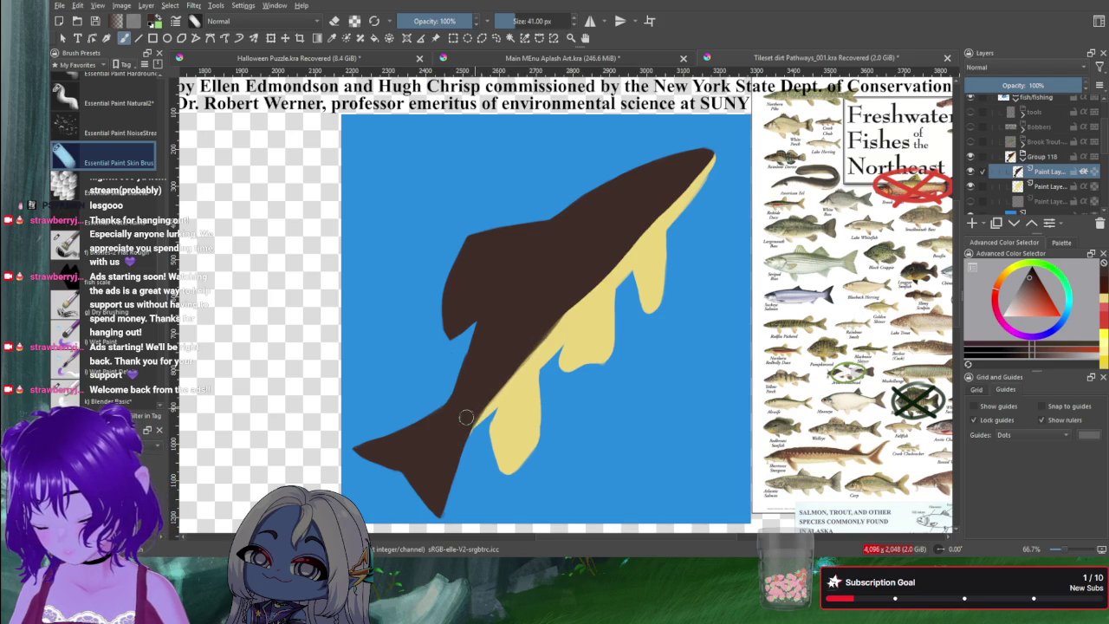
# Step: Push the brown edge further into the yellow belly along the flank up to the head
pyautogui.moveTo(511, 377); pyautogui.dragTo(485, 407)
pyautogui.moveTo(538, 331); pyautogui.dragTo(703, 162)
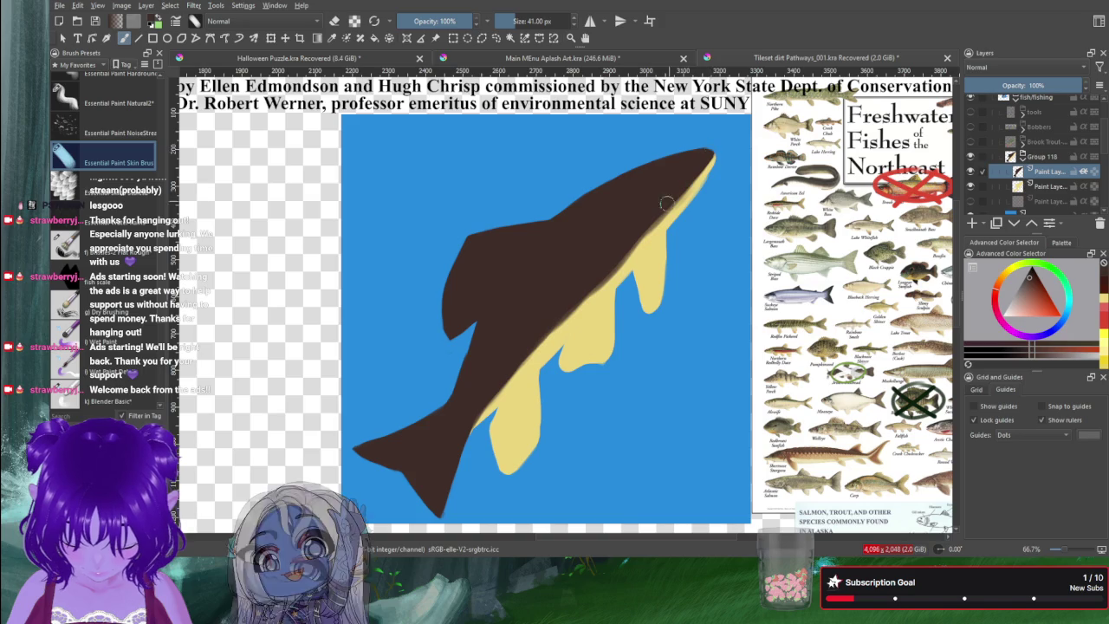
pyautogui.moveTo(665, 202); pyautogui.dragTo(706, 156)
pyautogui.moveTo(665, 204); pyautogui.dragTo(675, 192)
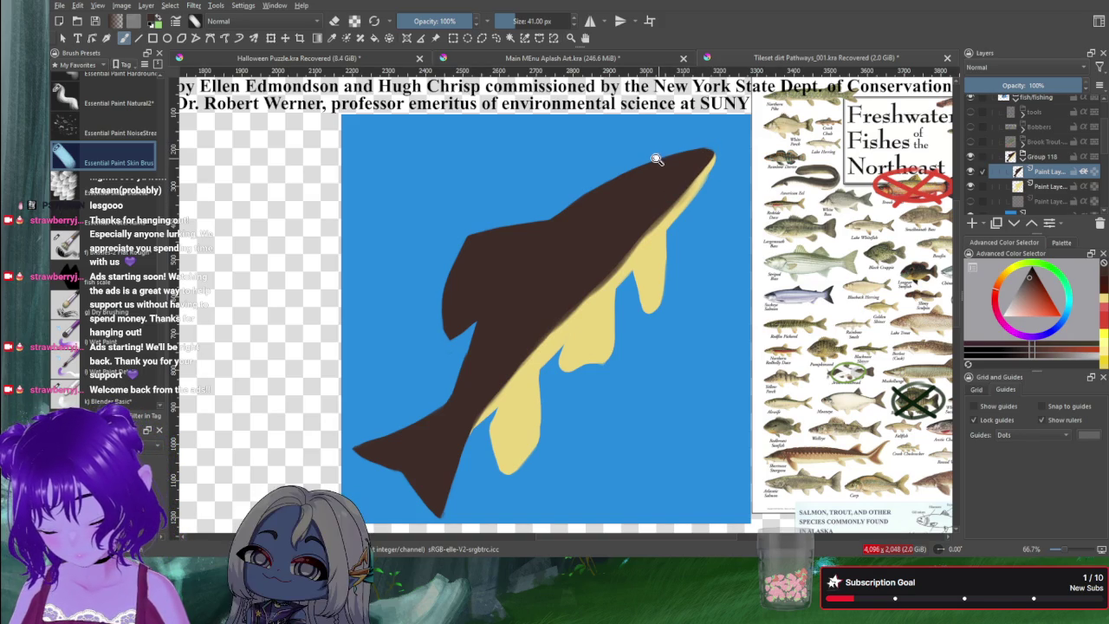
pyautogui.hotkey('ctrl', 'space')
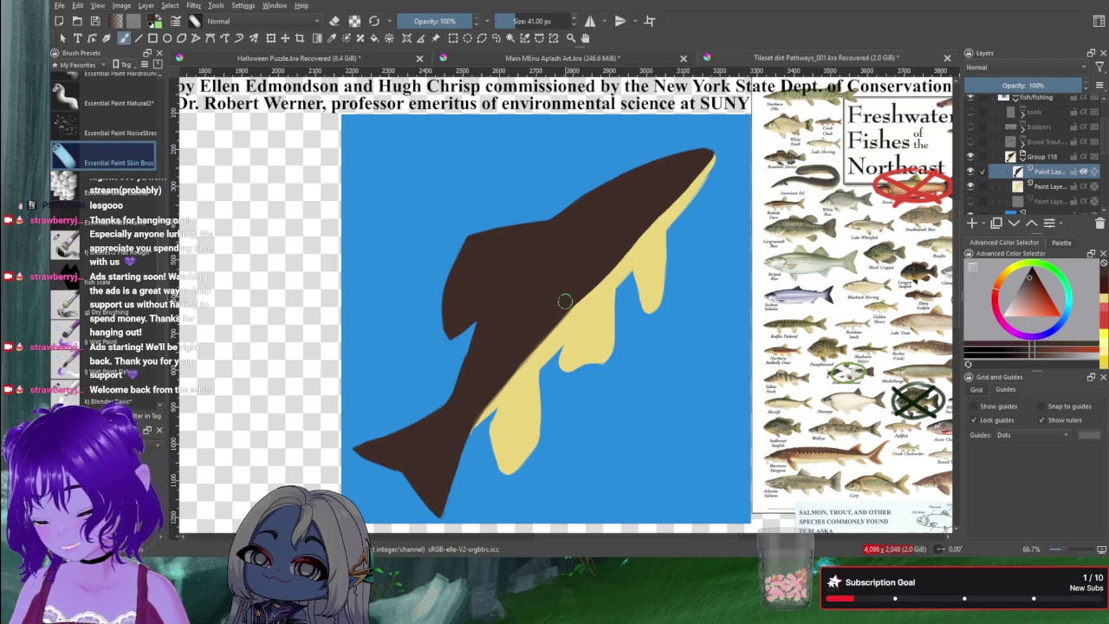
pyautogui.press('/')
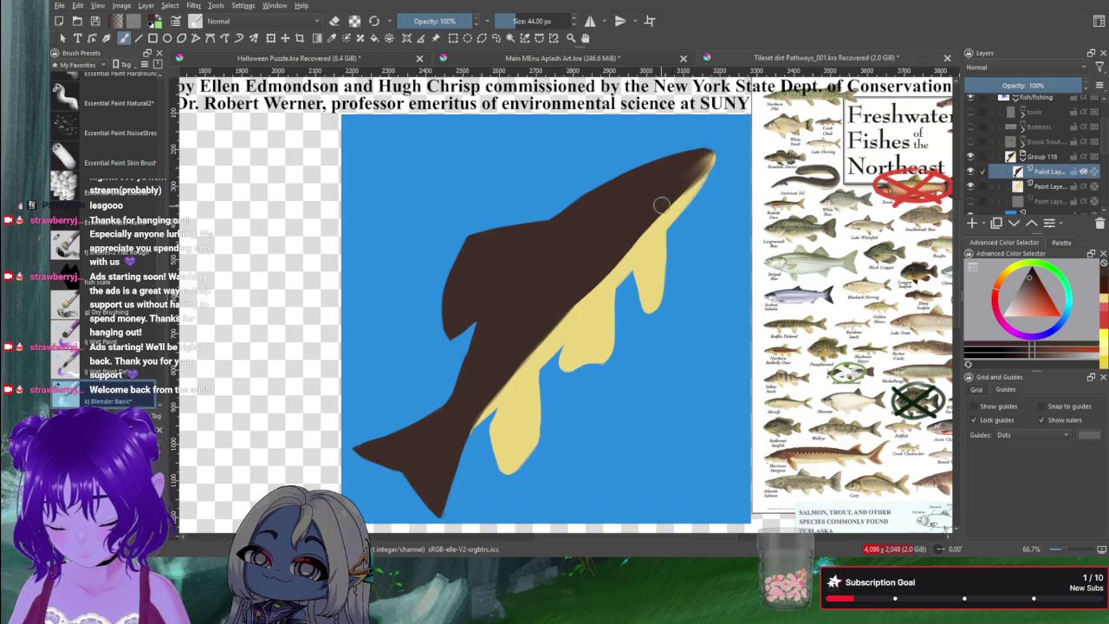
# Step: Soften the brown/yellow edge around the nose with the 44 px Blender Basic brush
pyautogui.moveTo(661, 205); pyautogui.dragTo(716, 156)
pyautogui.moveTo(648, 234); pyautogui.dragTo(668, 221)
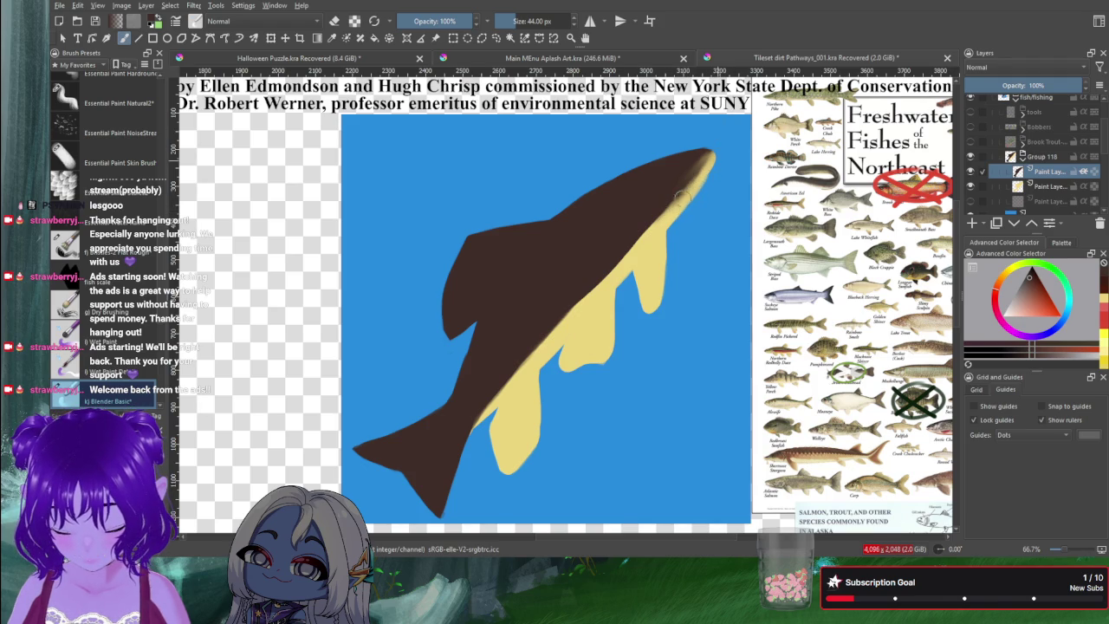
pyautogui.moveTo(661, 223); pyautogui.dragTo(700, 167)
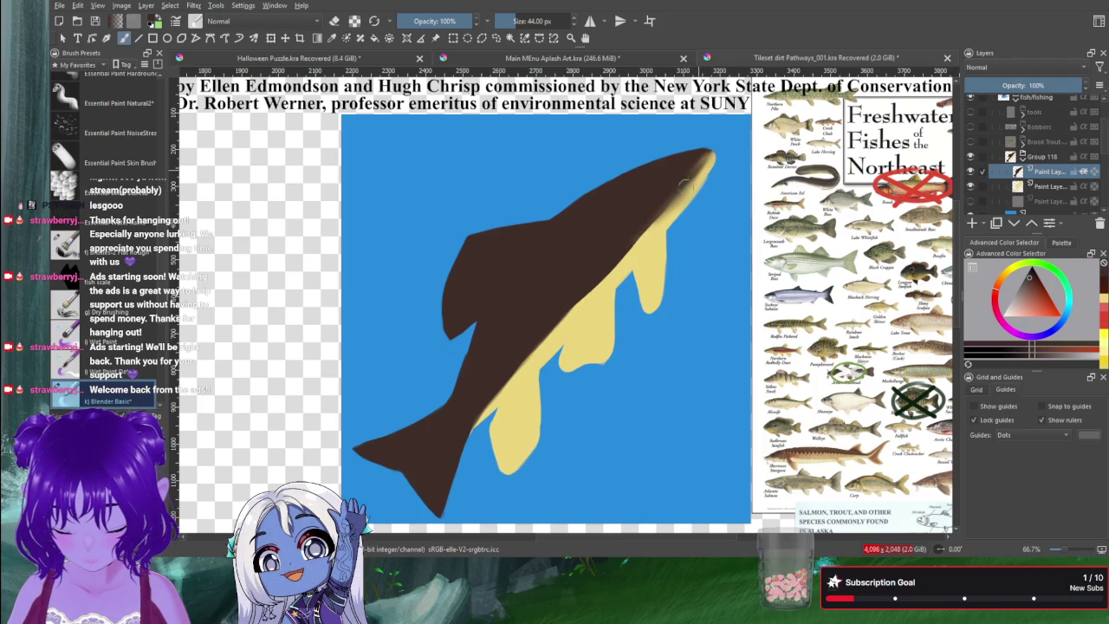
pyautogui.moveTo(659, 205); pyautogui.dragTo(607, 263)
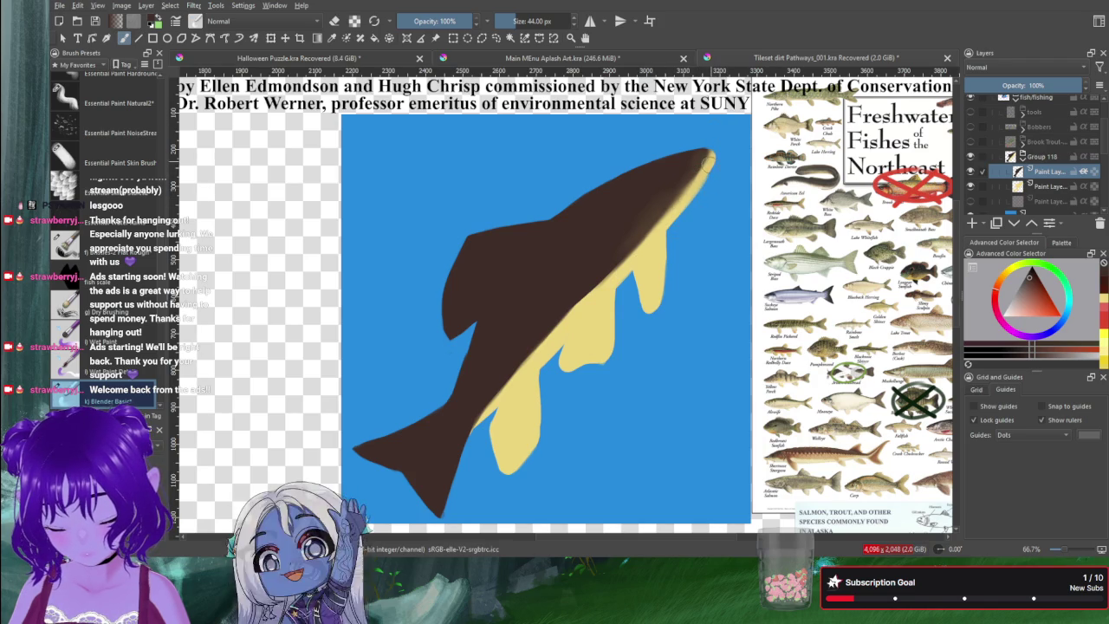
# Step: Blend the brown/yellow boundary down the upper and lower flank
pyautogui.moveTo(641, 247); pyautogui.dragTo(528, 355)
pyautogui.moveTo(581, 310); pyautogui.dragTo(482, 414)
pyautogui.moveTo(535, 348); pyautogui.dragTo(450, 440)
pyautogui.moveTo(490, 397)
pyautogui.mouseDown()
pyautogui.moveTo(451, 445)
pyautogui.moveTo(453, 436)
pyautogui.mouseUp()
pyautogui.moveTo(525, 354)
pyautogui.mouseDown()
pyautogui.moveTo(453, 424)
pyautogui.moveTo(524, 357)
pyautogui.mouseUp()
pyautogui.moveTo(509, 414)
pyautogui.mouseDown()
pyautogui.moveTo(549, 351)
pyautogui.moveTo(496, 415)
pyautogui.moveTo(476, 416)
pyautogui.moveTo(488, 378)
pyautogui.moveTo(487, 403)
pyautogui.mouseUp()
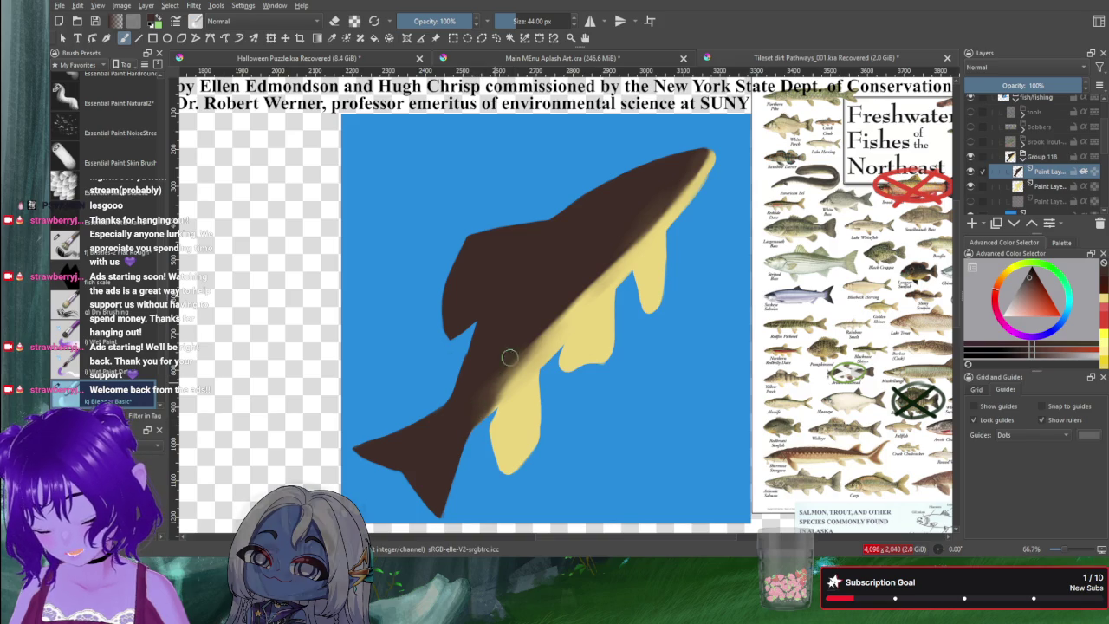
pyautogui.moveTo(517, 349); pyautogui.dragTo(486, 411)
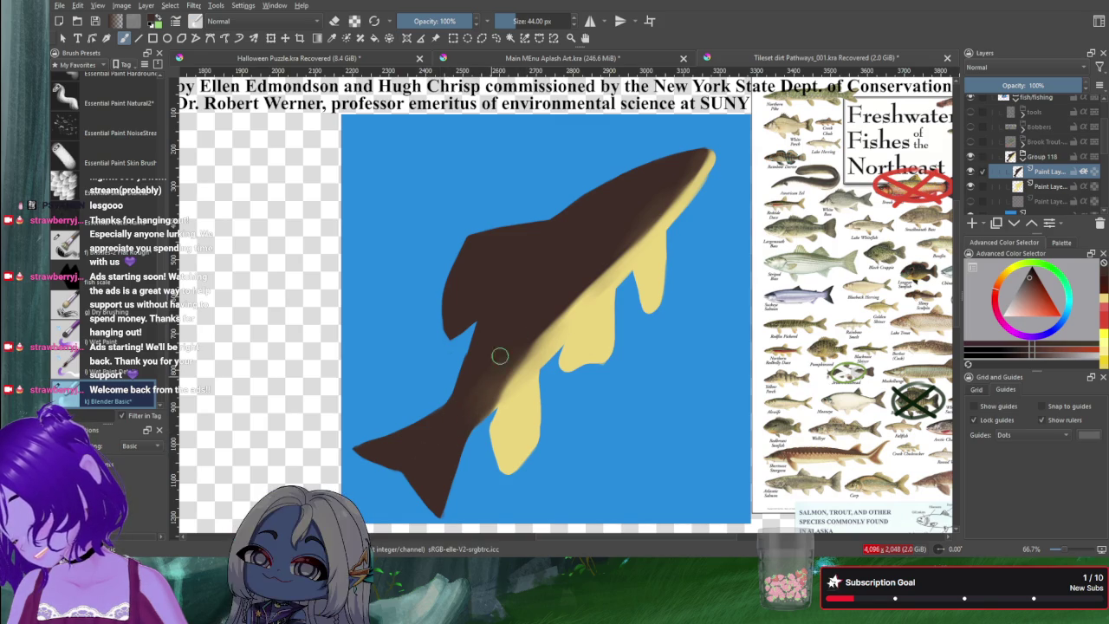
pyautogui.moveTo(491, 395); pyautogui.dragTo(559, 307)
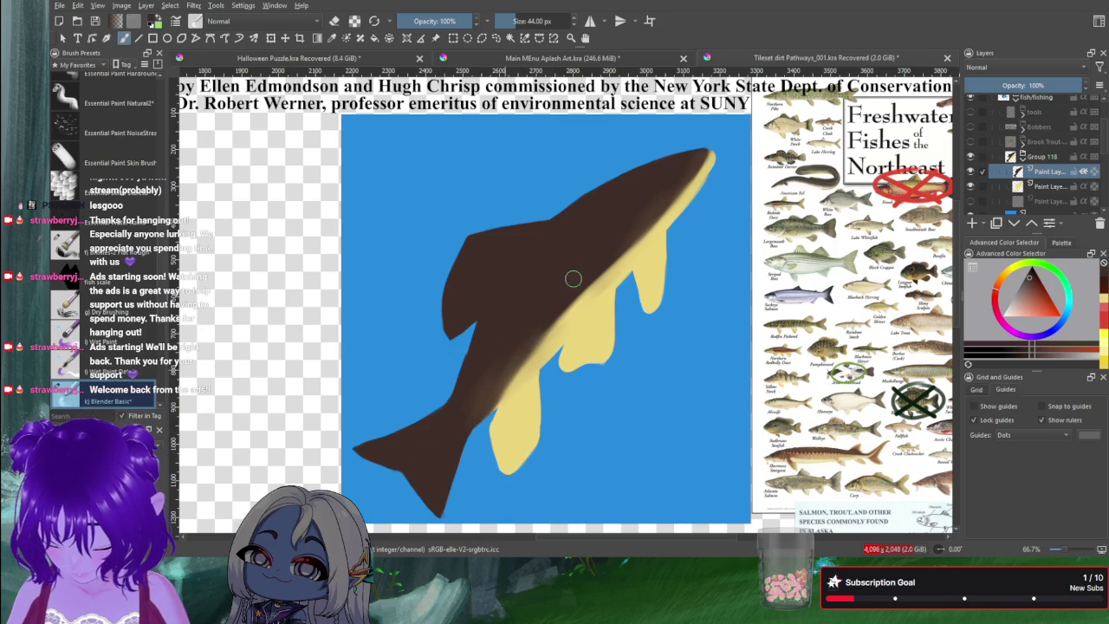
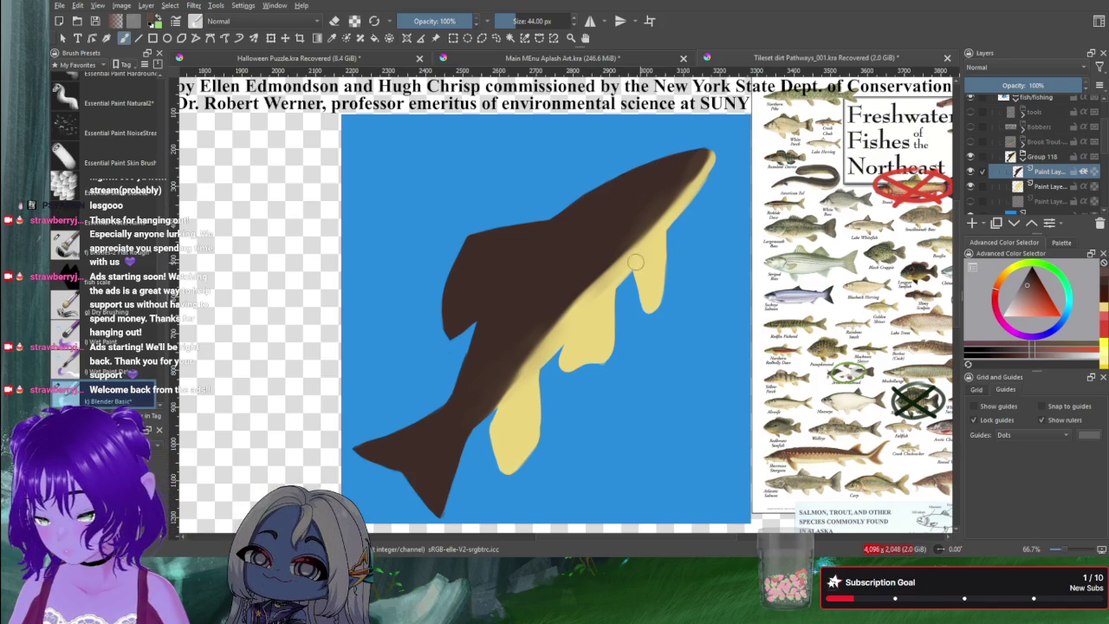
# Step: Select the Essential Paint Skin Brush at 41 px and sample the belly's pale yellow
pyautogui.click(87, 154)
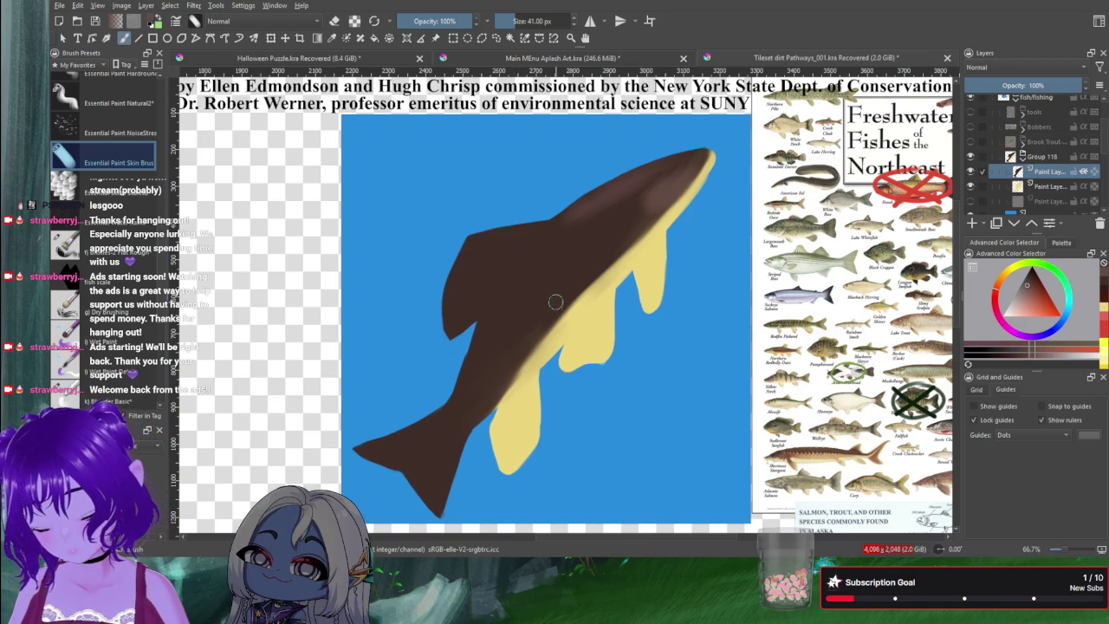
pyautogui.keyDown('ctrl'); pyautogui.click(574, 347); pyautogui.keyUp('ctrl')
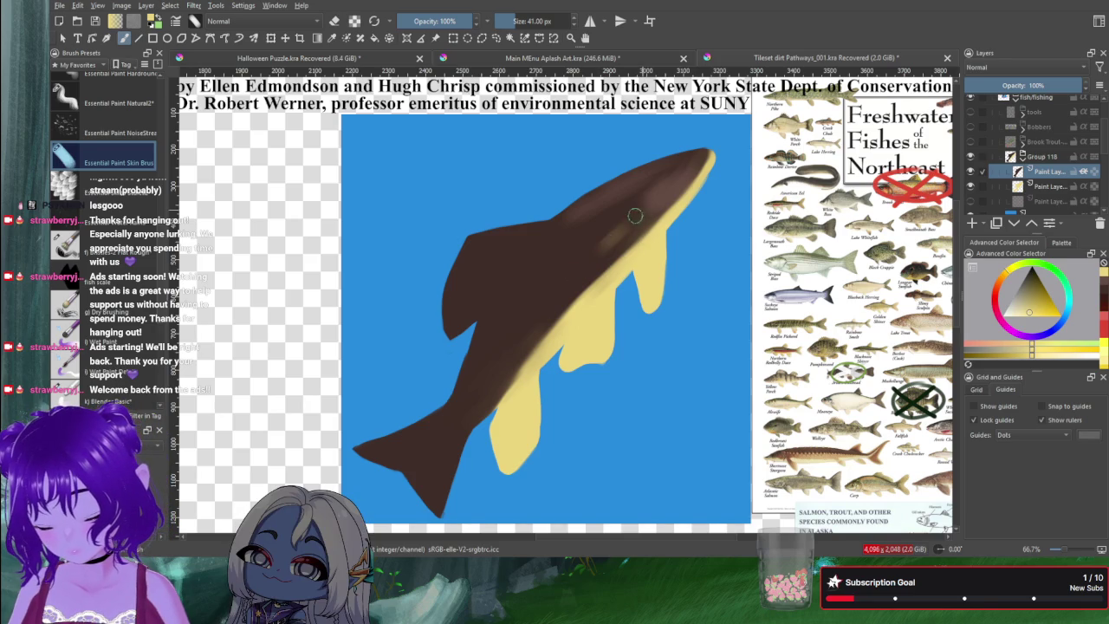
# Step: Paint pale-yellow highlights on the dark back, then lighten the belly edge at 20 px
pyautogui.moveTo(594, 257)
pyautogui.mouseDown()
pyautogui.moveTo(615, 232)
pyautogui.moveTo(585, 264)
pyautogui.mouseUp()
pyautogui.moveTo(616, 227); pyautogui.dragTo(574, 271)
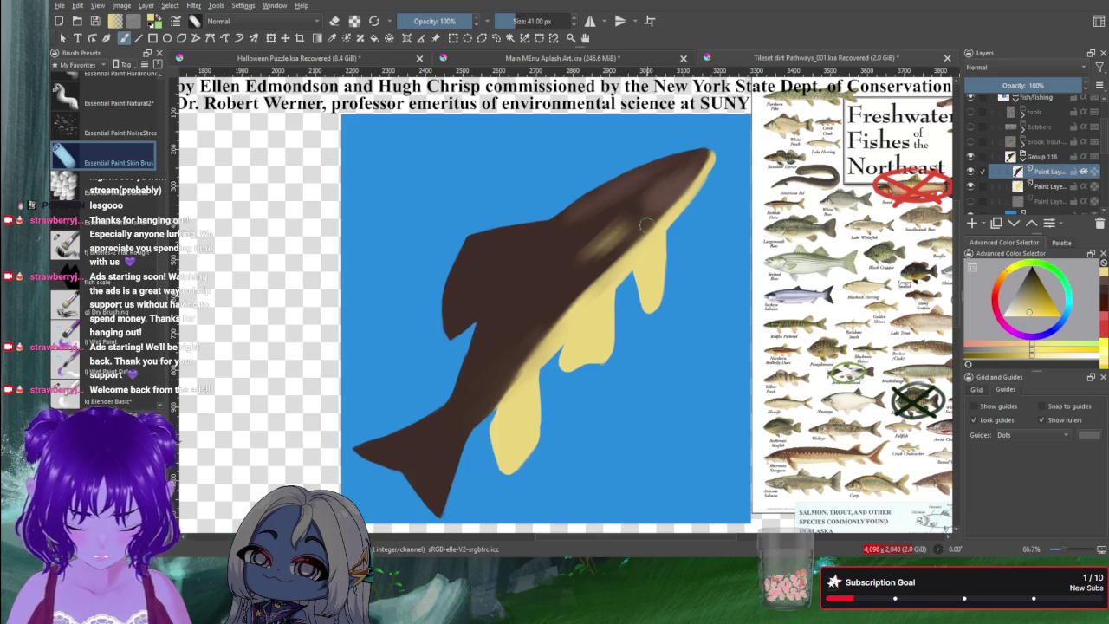
pyautogui.press('[')
pyautogui.press('[')
pyautogui.press('[')
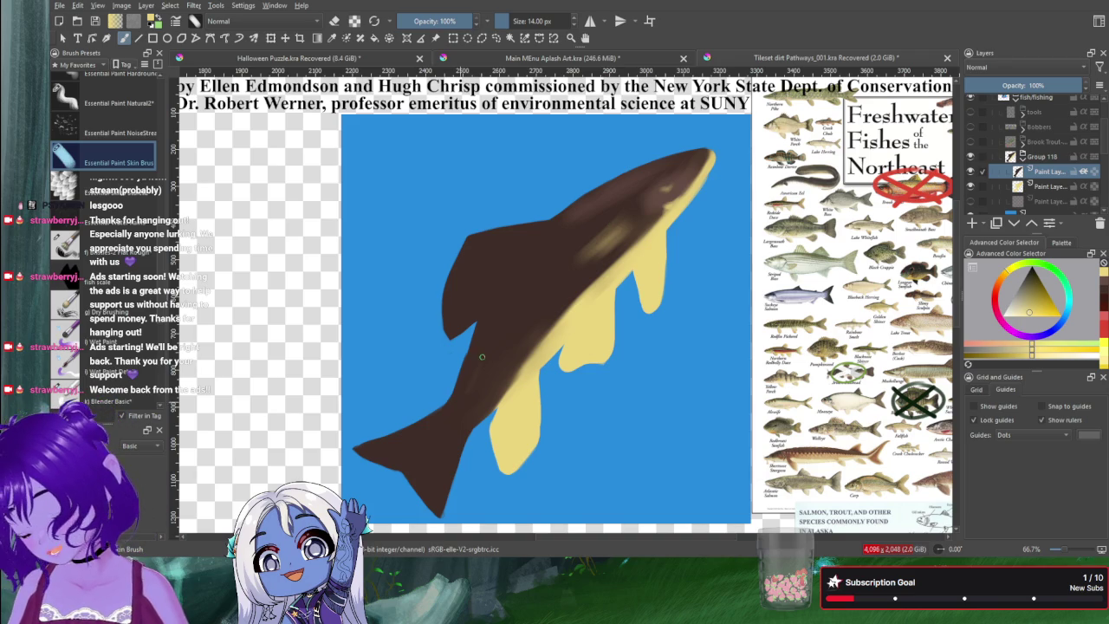
pyautogui.moveTo(468, 386); pyautogui.dragTo(498, 333)
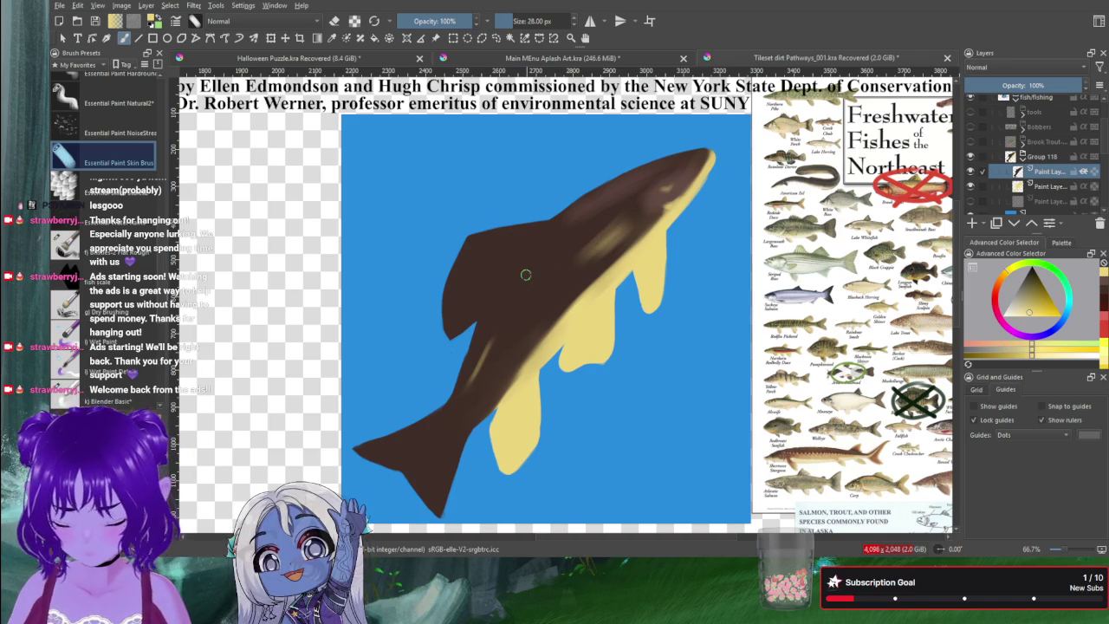
# Step: At 28 px, paint a light diagonal streak along the body, then pick a red-brown
pyautogui.press(']')
pyautogui.moveTo(613, 216)
pyautogui.mouseDown()
pyautogui.moveTo(510, 313)
pyautogui.moveTo(453, 411)
pyautogui.mouseUp()
pyautogui.moveTo(481, 369); pyautogui.dragTo(453, 424)
pyautogui.moveTo(494, 351)
pyautogui.mouseDown()
pyautogui.moveTo(458, 418)
pyautogui.moveTo(454, 407)
pyautogui.mouseUp()
pyautogui.moveTo(500, 337)
pyautogui.mouseDown()
pyautogui.moveTo(595, 232)
pyautogui.moveTo(636, 207)
pyautogui.moveTo(533, 276)
pyautogui.moveTo(468, 380)
pyautogui.mouseUp()
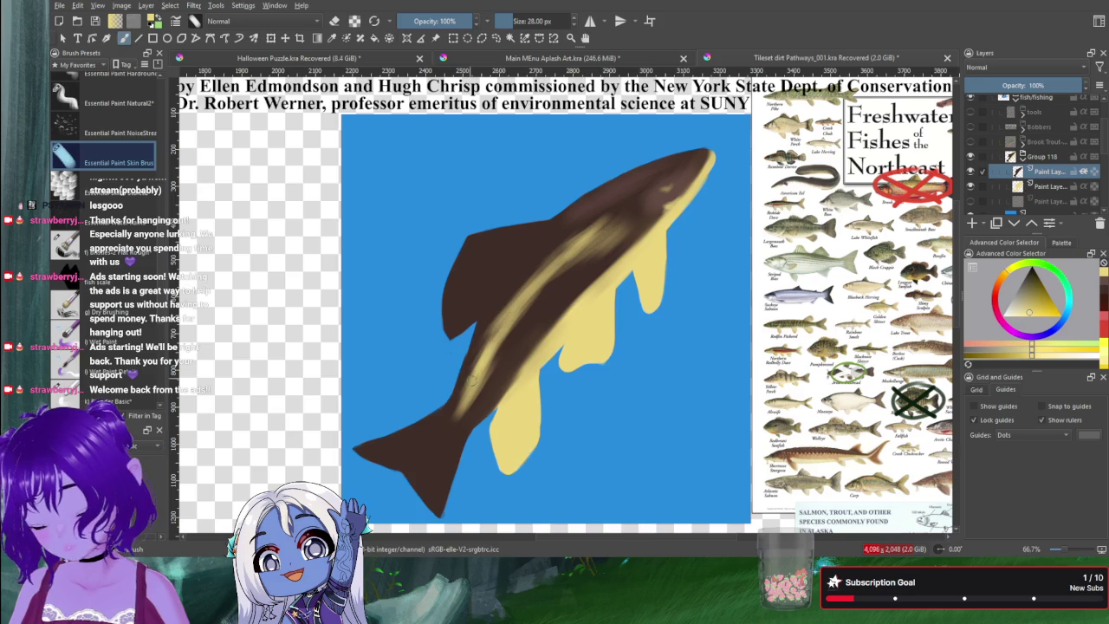
pyautogui.moveTo(541, 278)
pyautogui.mouseDown()
pyautogui.moveTo(603, 223)
pyautogui.moveTo(633, 217)
pyautogui.mouseUp()
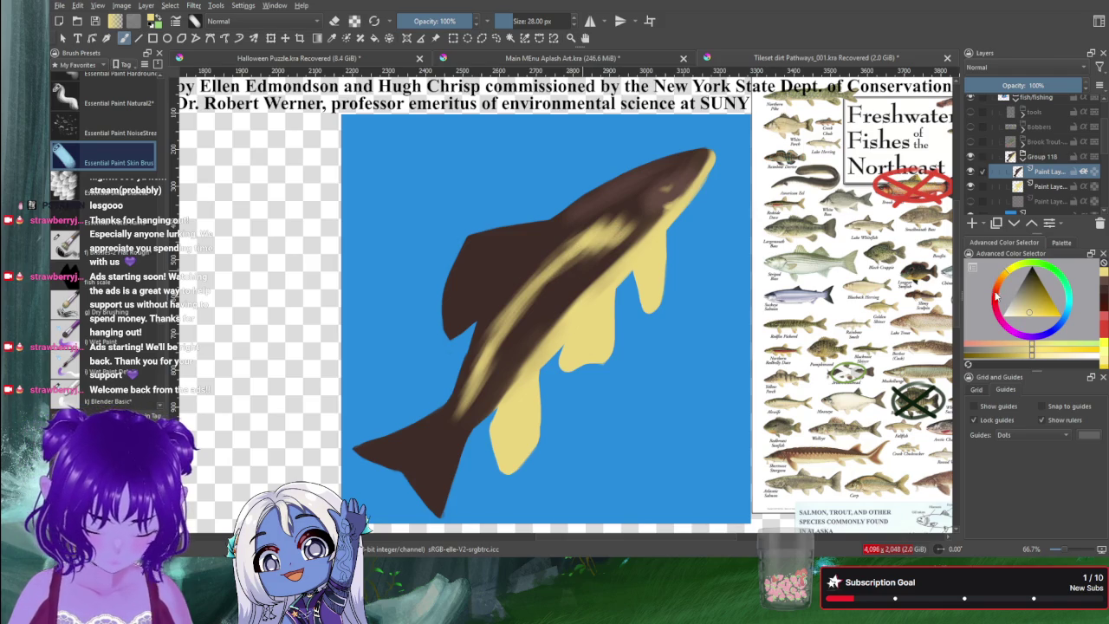
pyautogui.click(1044, 294)
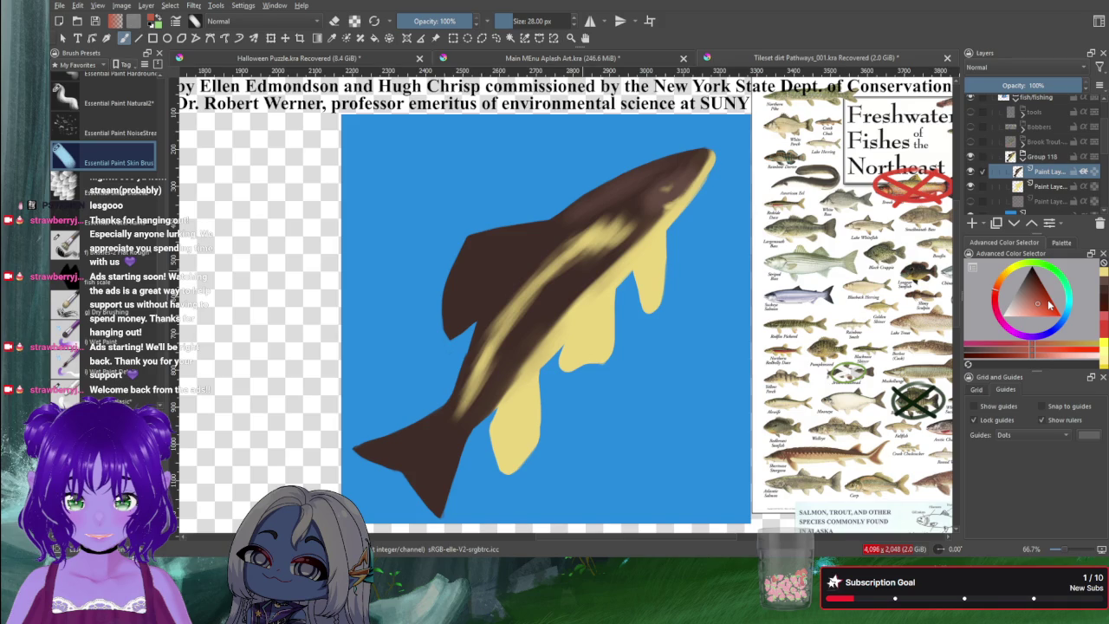
# Step: Darken the red shade slightly and brush reddish strokes along the mid-body over the yellow streak
pyautogui.click(1043, 310)
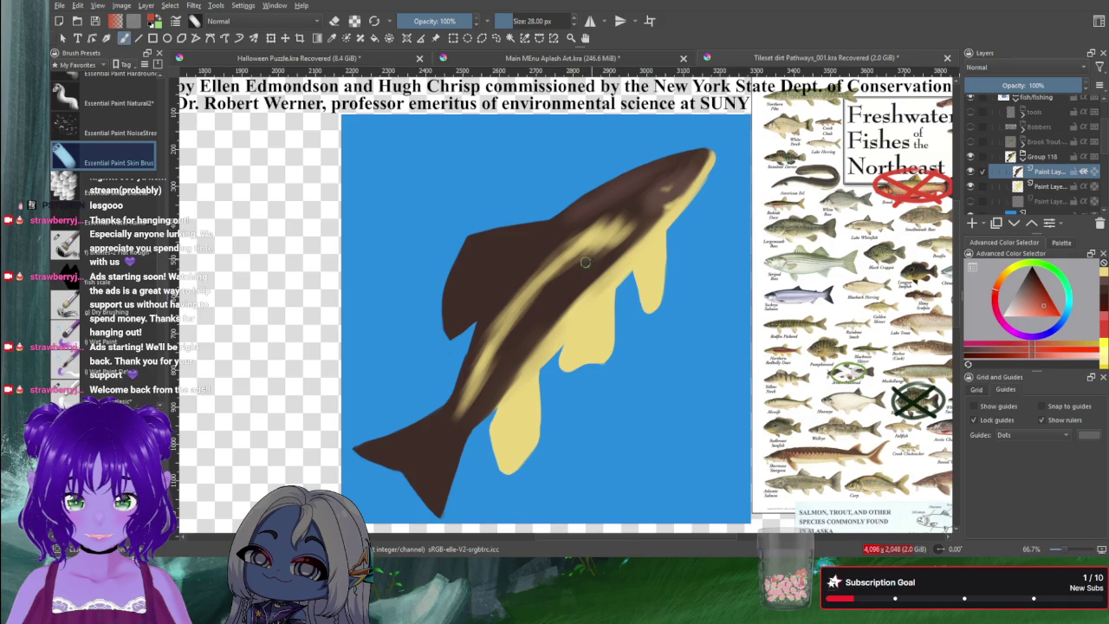
pyautogui.moveTo(586, 261); pyautogui.dragTo(607, 248)
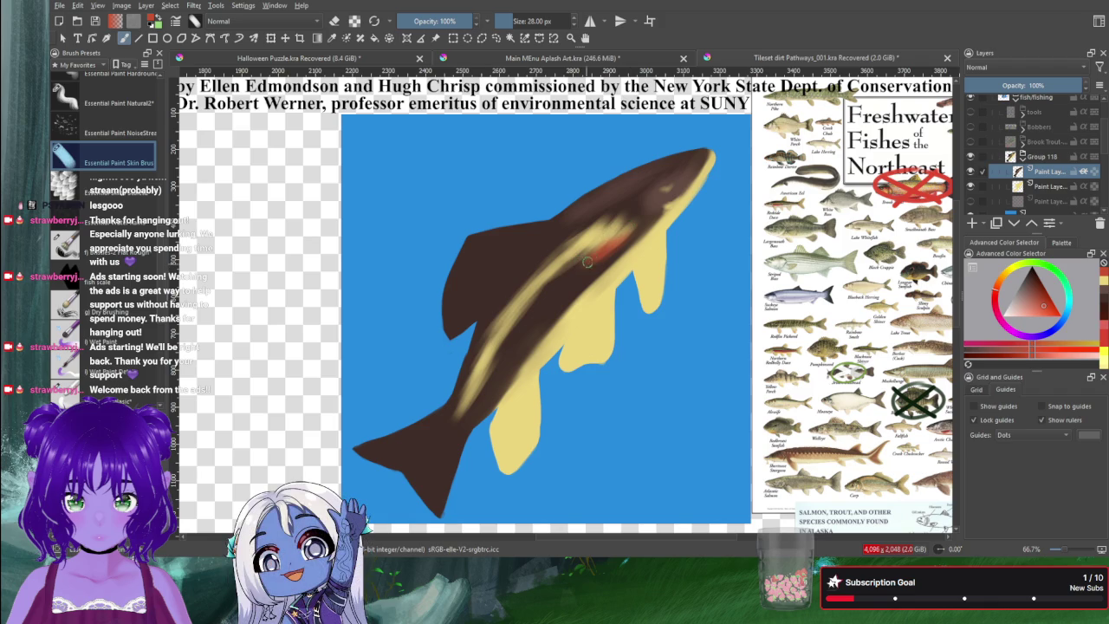
pyautogui.moveTo(559, 283)
pyautogui.mouseDown()
pyautogui.moveTo(600, 238)
pyautogui.moveTo(553, 276)
pyautogui.mouseUp()
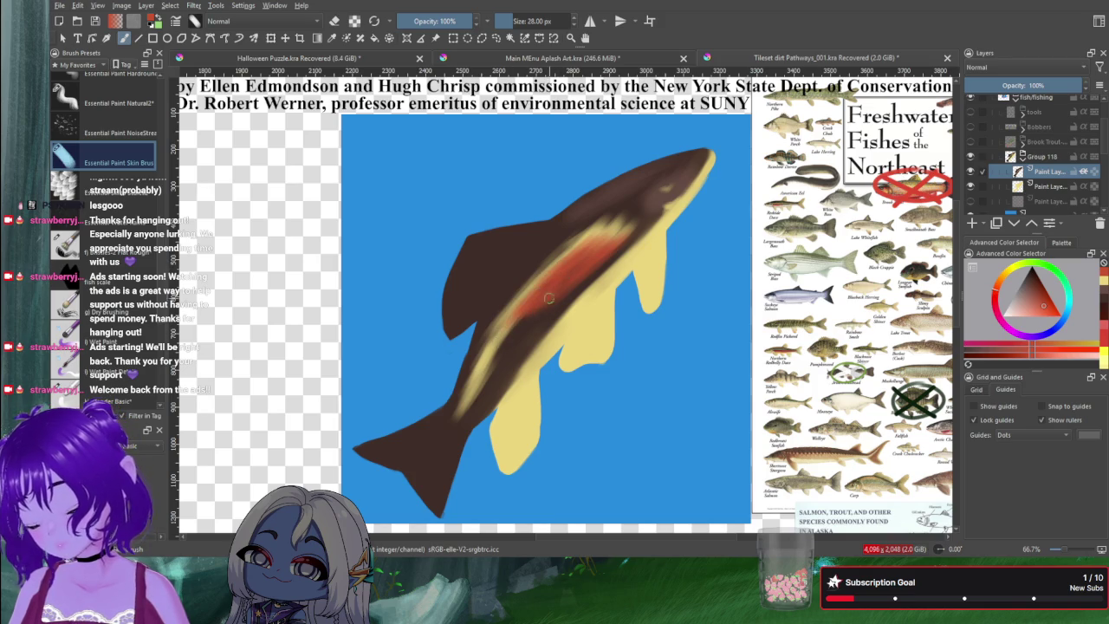
# Step: Extend and soften the red stripe toward the tail, then sample red at 32 px
pyautogui.moveTo(578, 272); pyautogui.dragTo(475, 407)
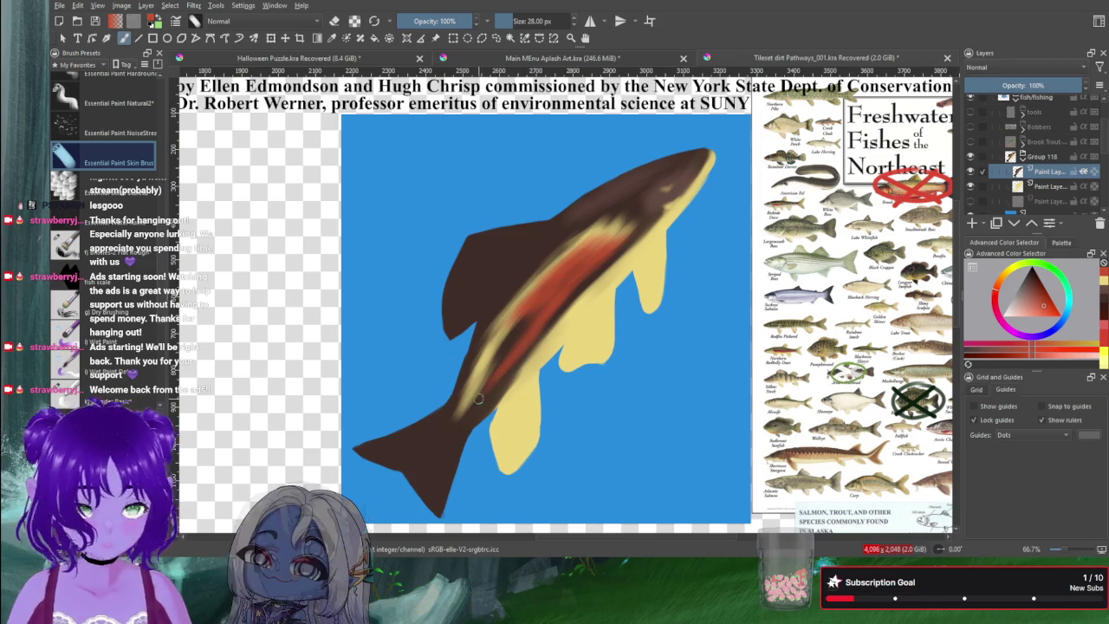
pyautogui.moveTo(478, 399)
pyautogui.mouseDown()
pyautogui.moveTo(516, 338)
pyautogui.moveTo(490, 379)
pyautogui.mouseUp()
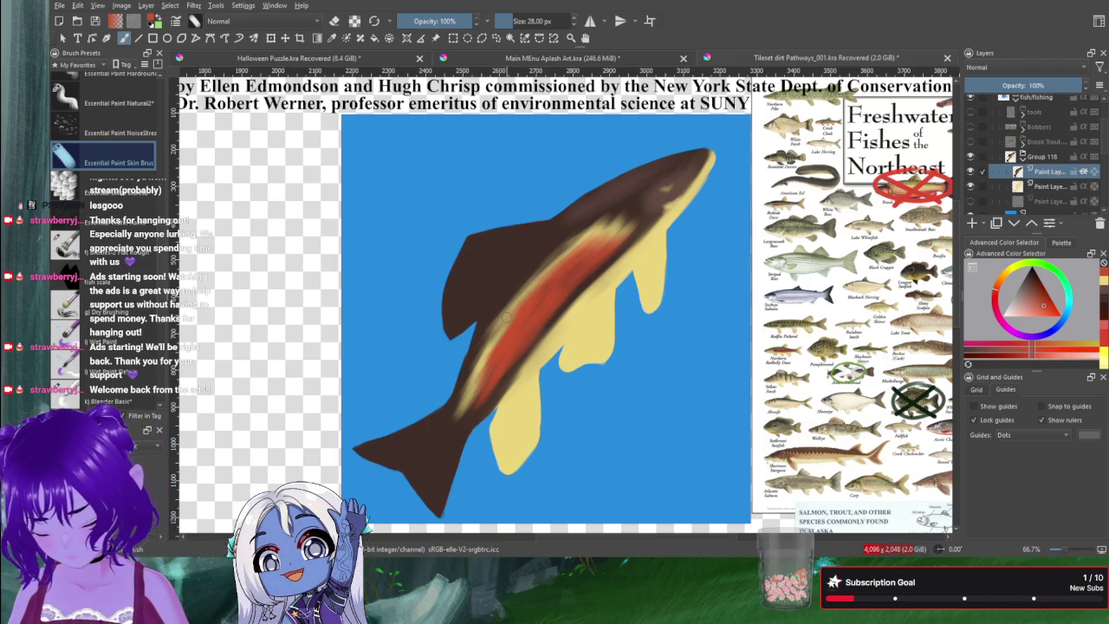
pyautogui.keyDown('ctrl'); pyautogui.click(511, 265); pyautogui.keyUp('ctrl')
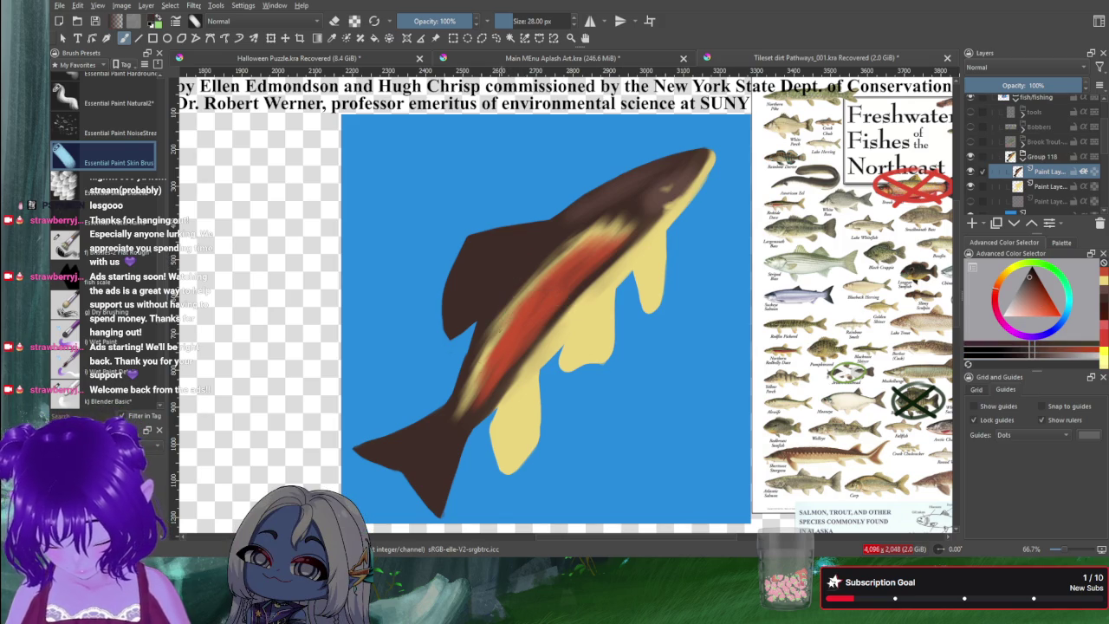
pyautogui.press(']')
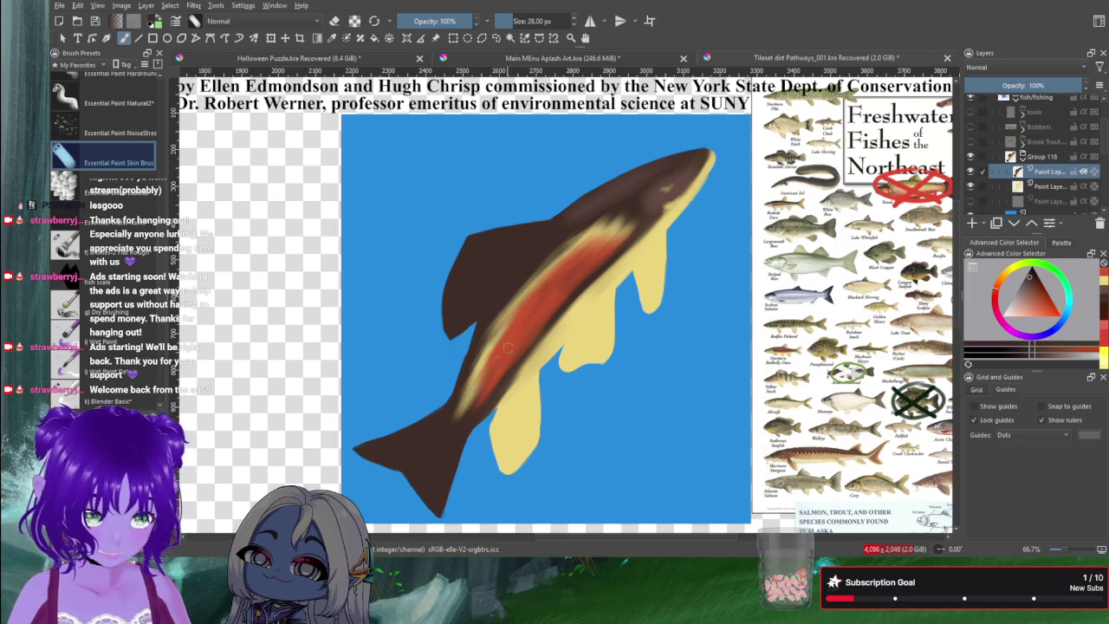
# Step: Shade the red stripe's edges with dark brown from tail to upper body
pyautogui.moveTo(530, 280); pyautogui.dragTo(439, 445)
pyautogui.moveTo(505, 369); pyautogui.dragTo(478, 408)
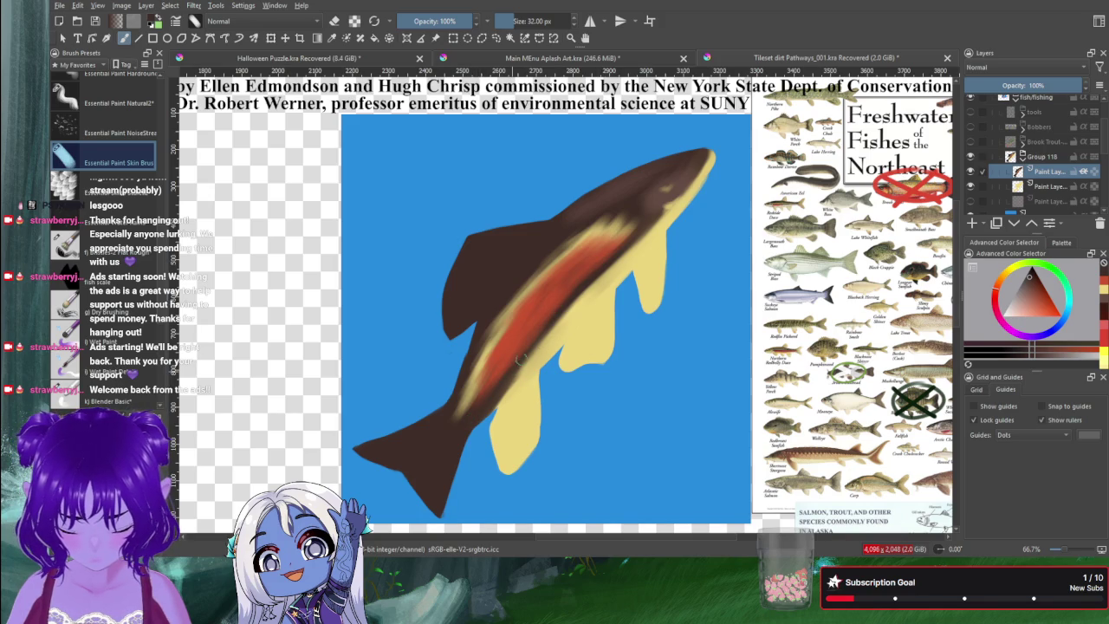
pyautogui.moveTo(596, 266); pyautogui.dragTo(613, 247)
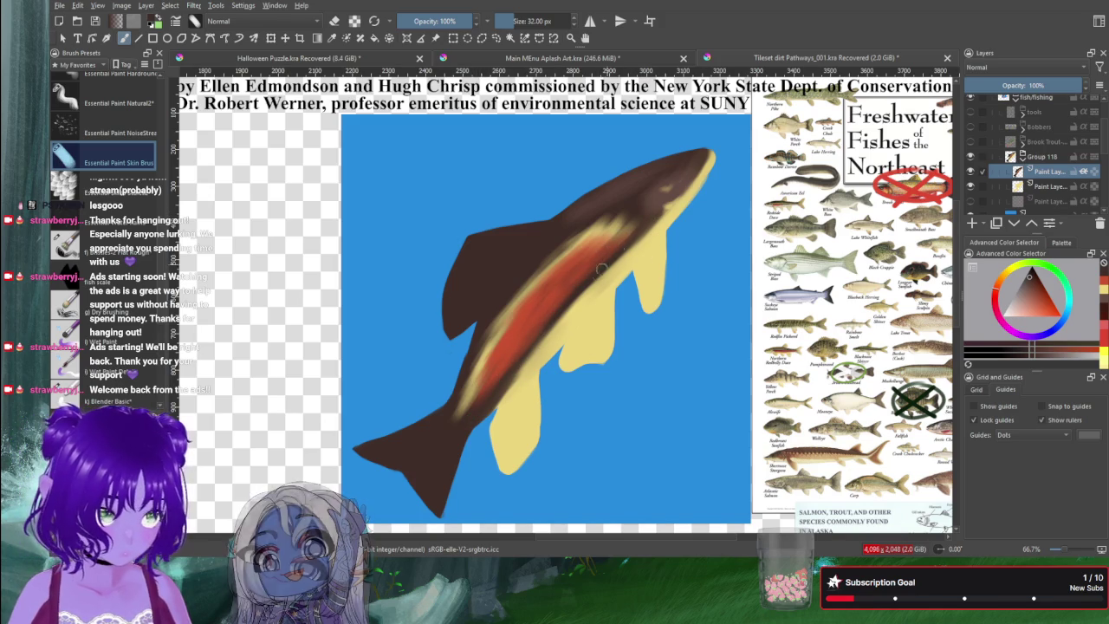
pyautogui.moveTo(443, 440)
pyautogui.mouseDown()
pyautogui.moveTo(491, 350)
pyautogui.moveTo(468, 395)
pyautogui.mouseUp()
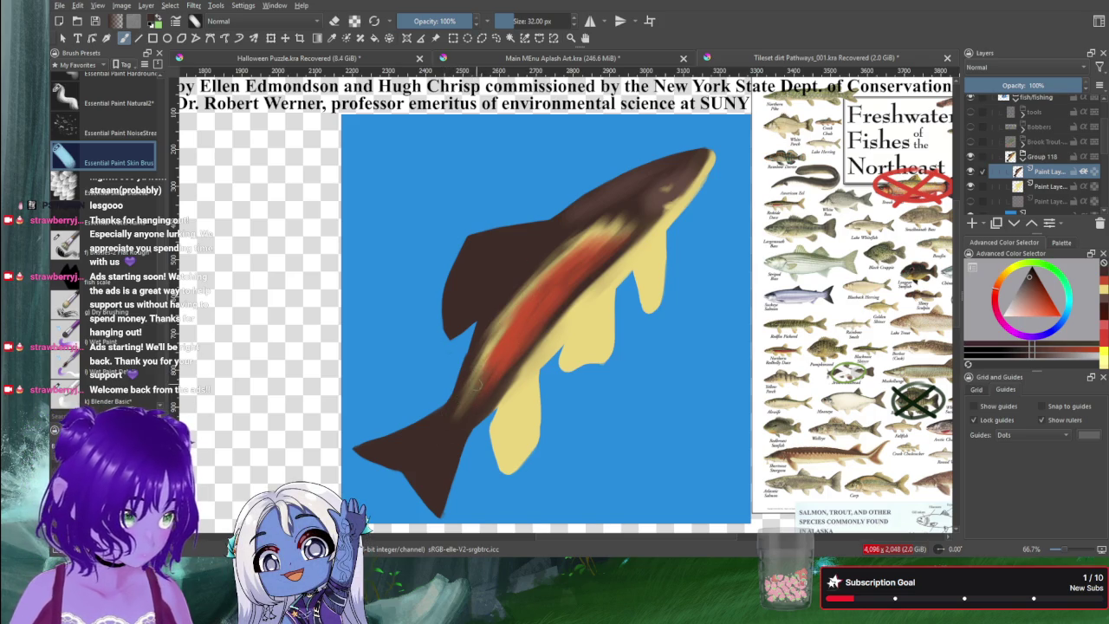
pyautogui.moveTo(442, 431); pyautogui.dragTo(503, 316)
pyautogui.moveTo(472, 366); pyautogui.dragTo(532, 279)
pyautogui.moveTo(491, 317); pyautogui.dragTo(579, 204)
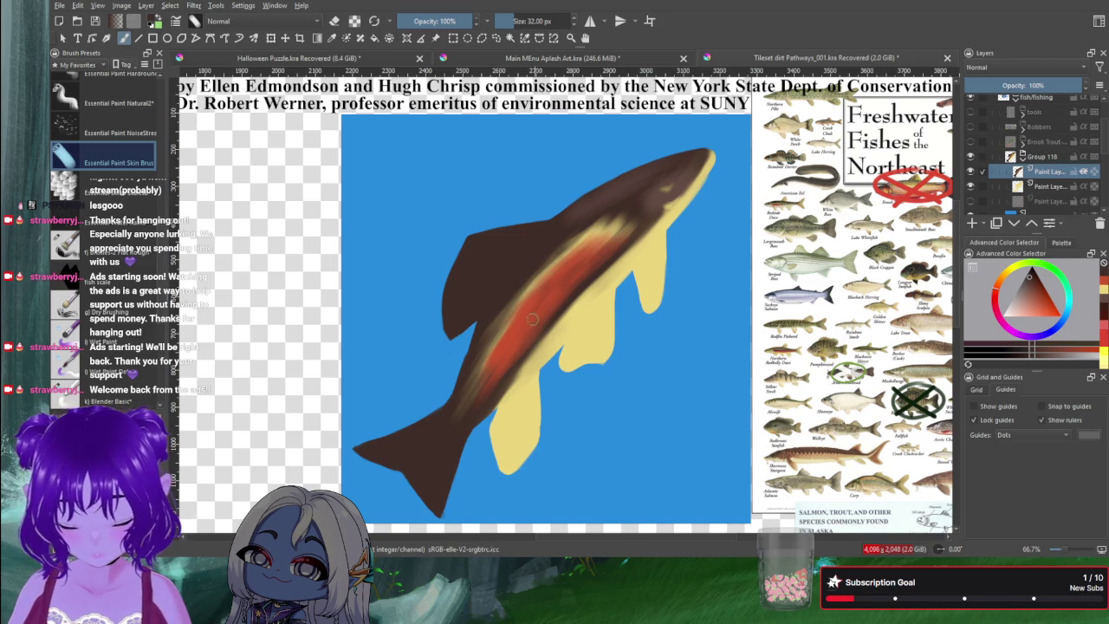
pyautogui.click(1043, 305)
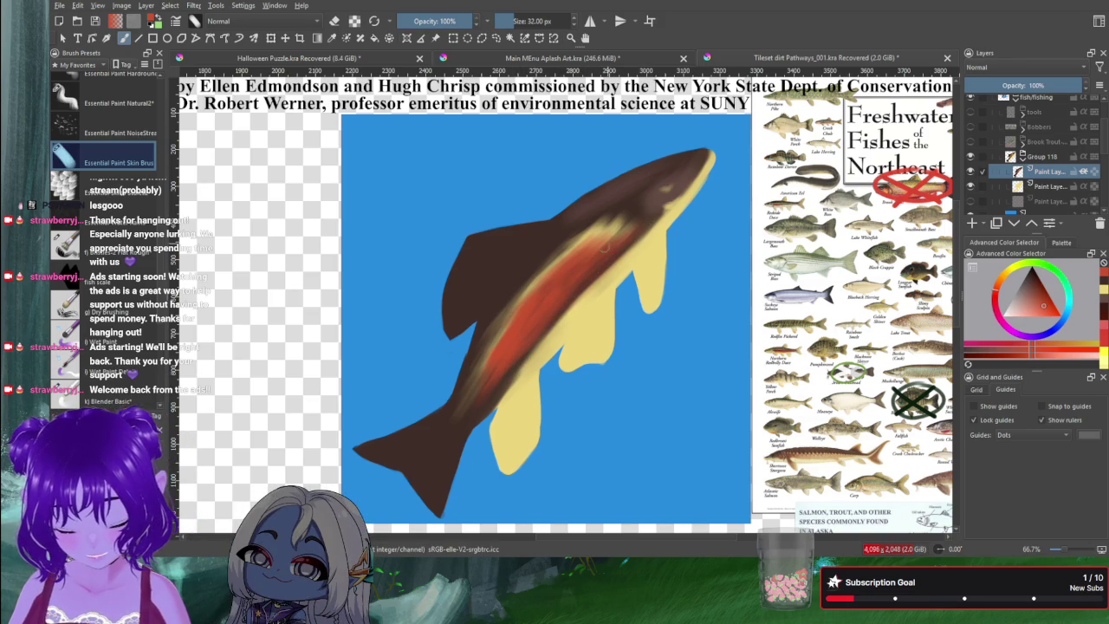
# Step: Blend the red stripe with lighter yellow-orange, then sample the body's dark red-brown
pyautogui.click(1098, 293)
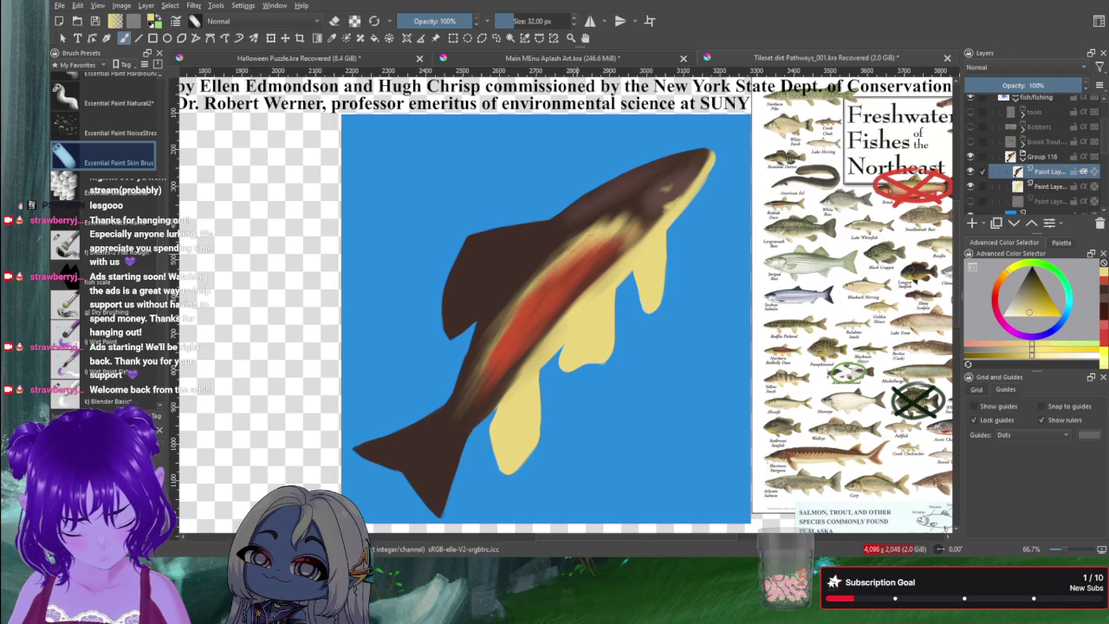
pyautogui.moveTo(548, 260)
pyautogui.mouseDown()
pyautogui.moveTo(527, 288)
pyautogui.moveTo(532, 305)
pyautogui.moveTo(536, 293)
pyautogui.mouseUp()
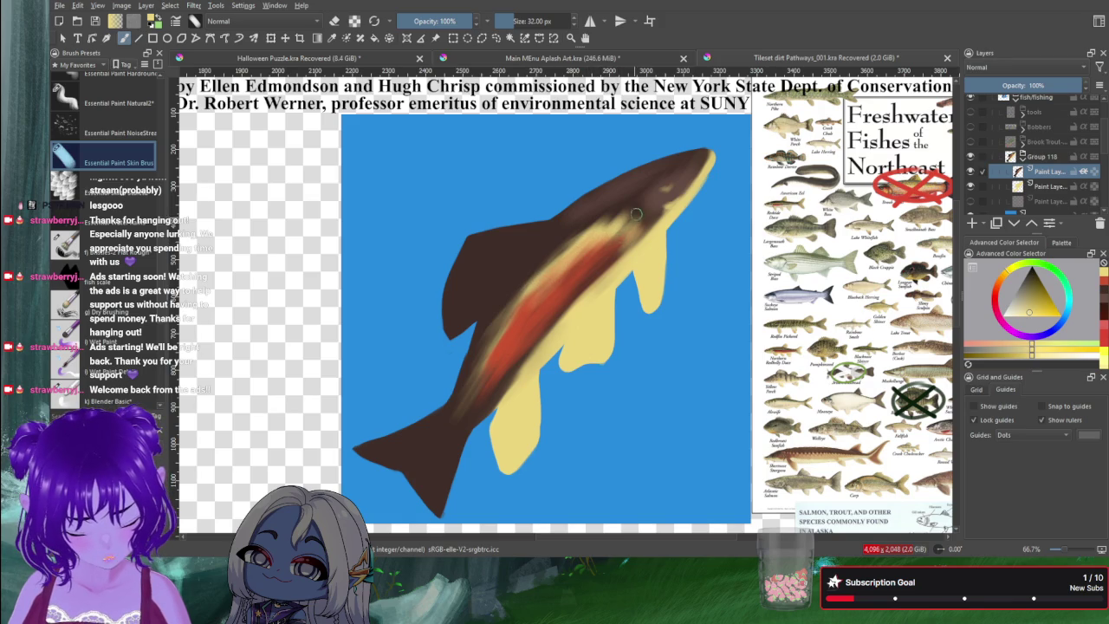
pyautogui.moveTo(617, 246); pyautogui.dragTo(642, 217)
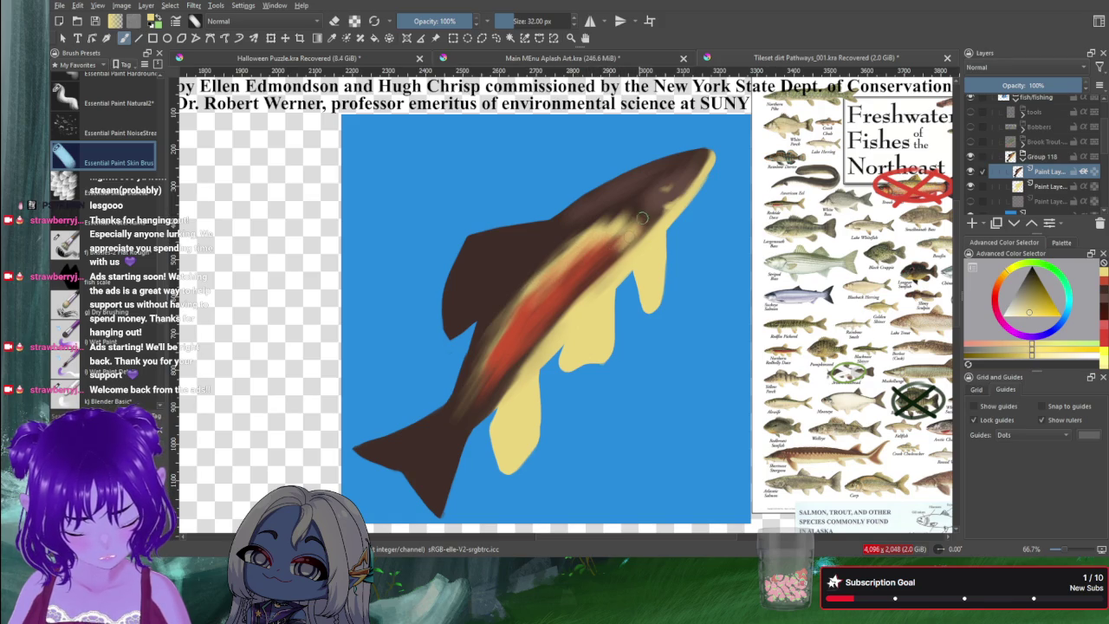
pyautogui.hotkey('ctrl', 'z')
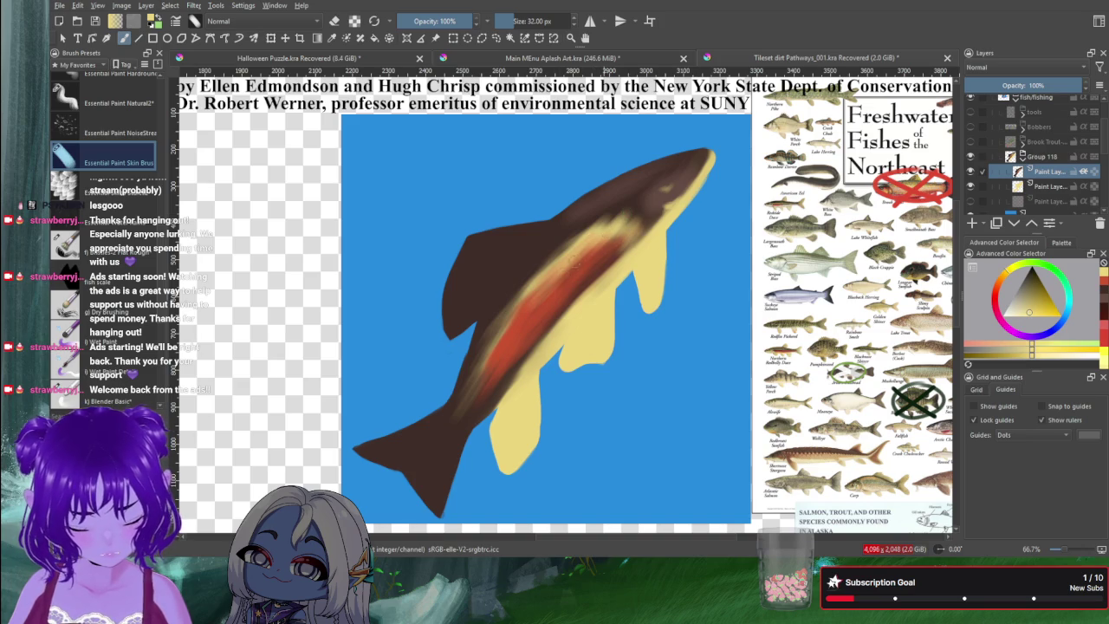
pyautogui.moveTo(512, 333)
pyautogui.mouseDown()
pyautogui.moveTo(543, 289)
pyautogui.moveTo(484, 377)
pyautogui.moveTo(553, 286)
pyautogui.moveTo(548, 276)
pyautogui.mouseUp()
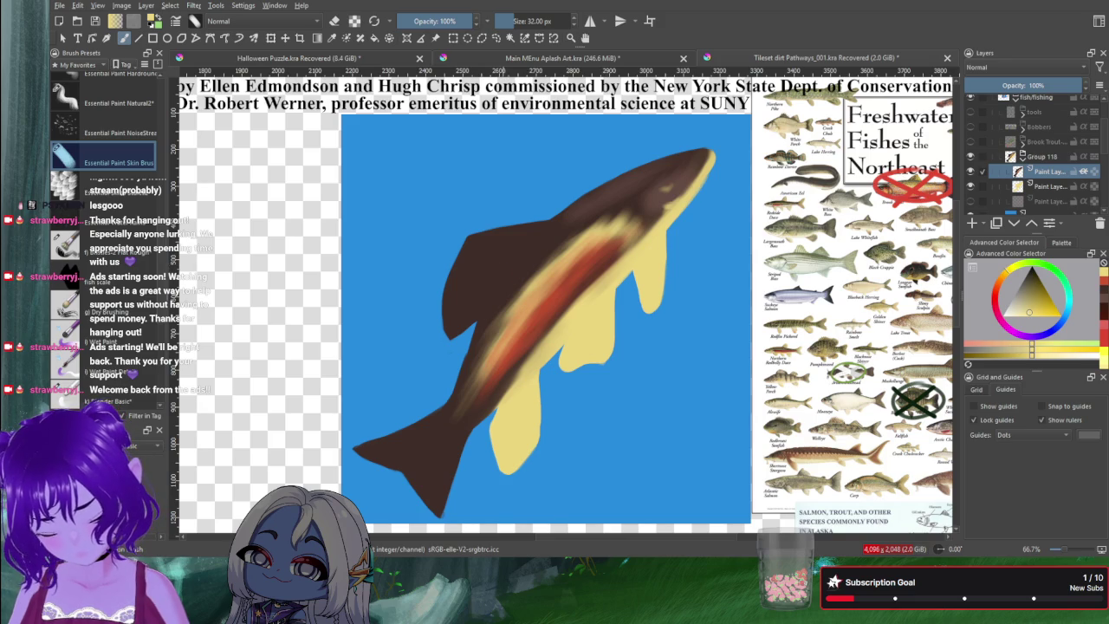
pyautogui.keyDown('ctrl'); pyautogui.click(508, 275); pyautogui.keyUp('ctrl')
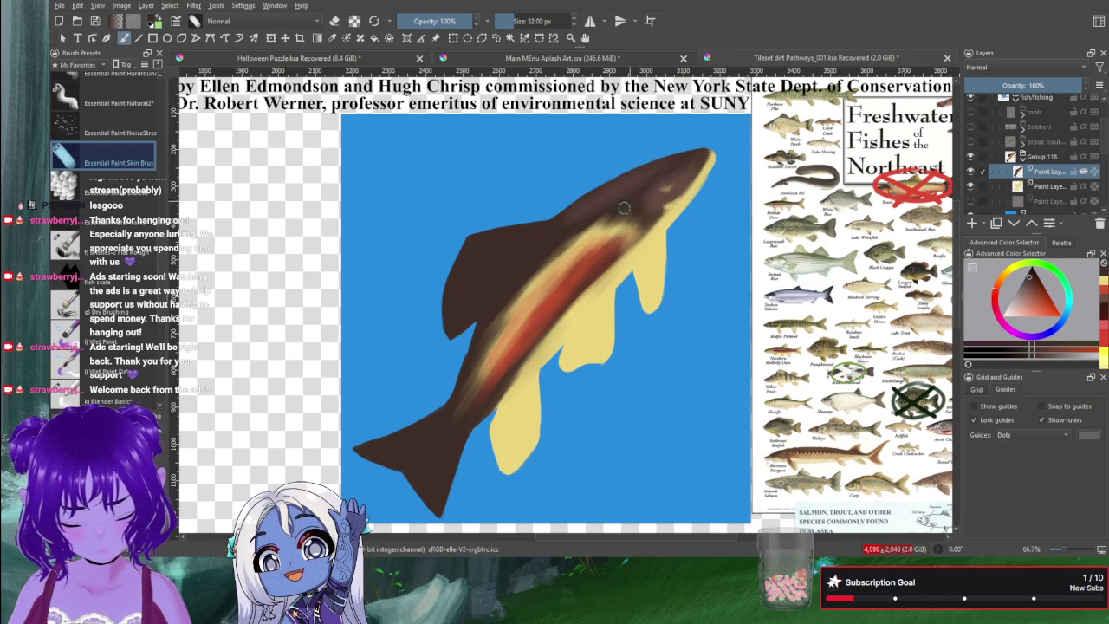
pyautogui.moveTo(624, 208); pyautogui.dragTo(572, 246)
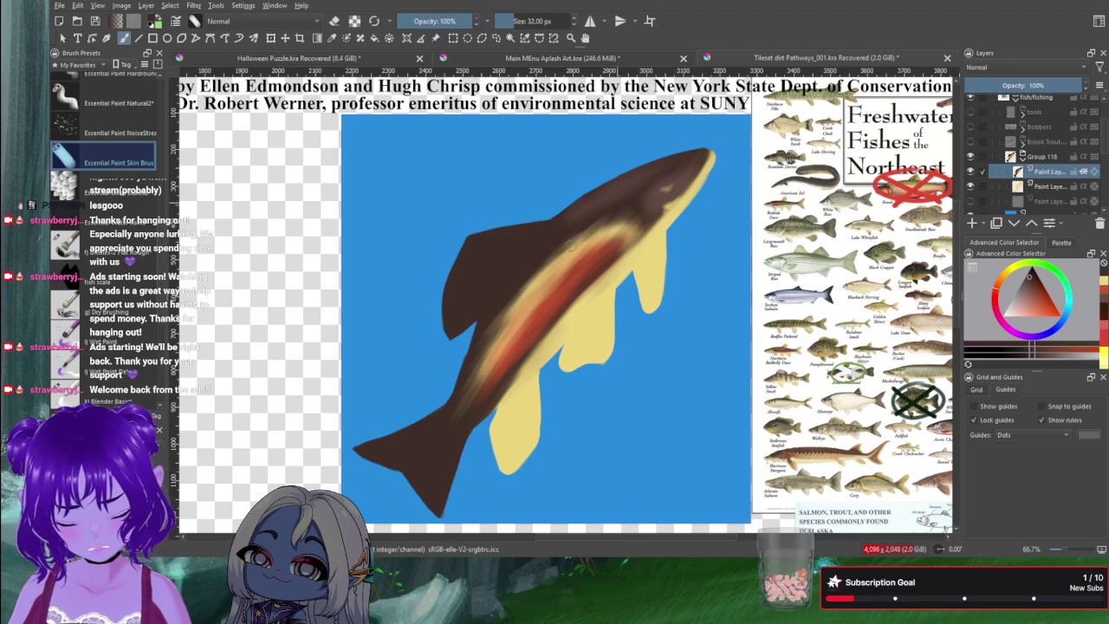
# Step: Paint brown down the back over the yellow-orange band, narrowing the red flank stripe
pyautogui.moveTo(611, 212); pyautogui.dragTo(552, 267)
pyautogui.moveTo(598, 234); pyautogui.dragTo(521, 287)
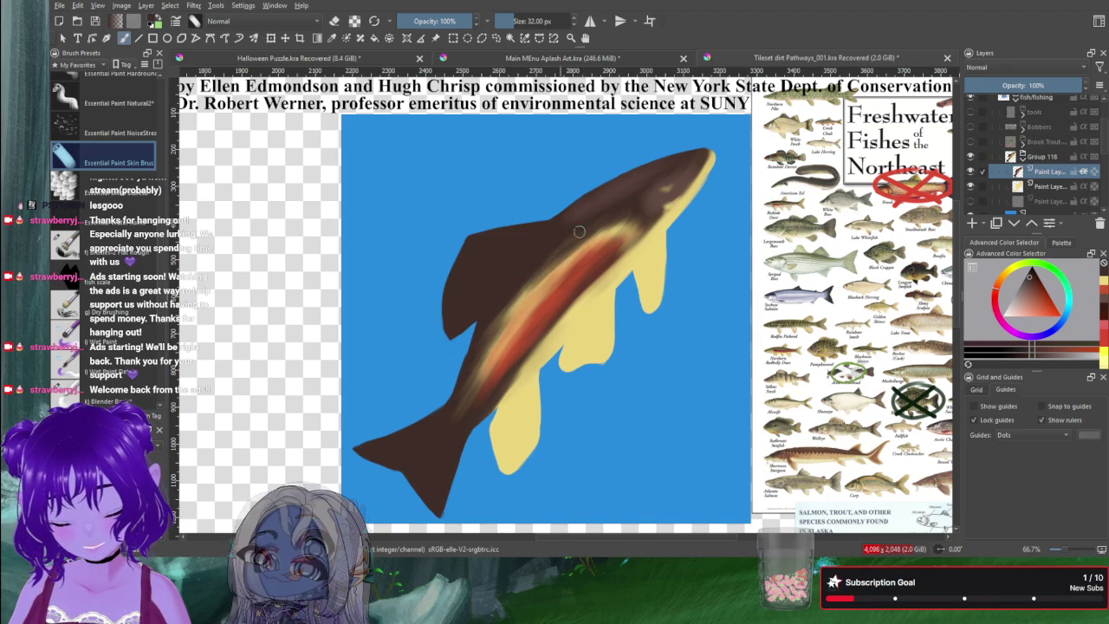
pyautogui.moveTo(567, 246); pyautogui.dragTo(492, 333)
pyautogui.moveTo(535, 278); pyautogui.dragTo(491, 337)
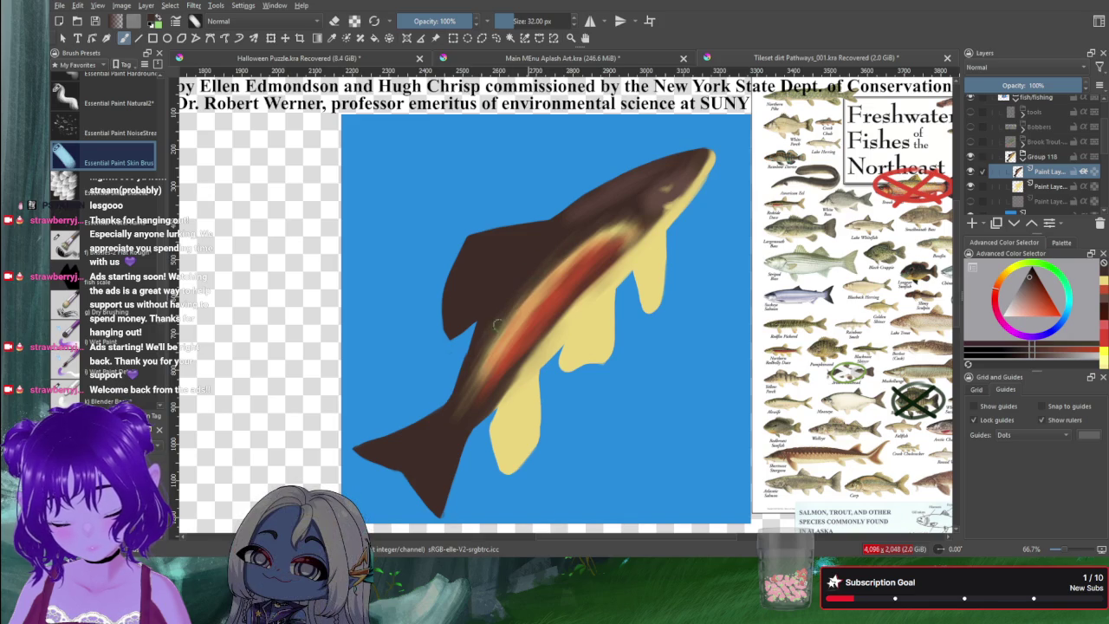
pyautogui.moveTo(571, 238); pyautogui.dragTo(481, 364)
pyautogui.moveTo(507, 328); pyautogui.dragTo(459, 399)
pyautogui.moveTo(504, 311)
pyautogui.mouseDown()
pyautogui.moveTo(460, 392)
pyautogui.moveTo(515, 314)
pyautogui.mouseUp()
pyautogui.moveTo(494, 356)
pyautogui.mouseDown()
pyautogui.moveTo(506, 338)
pyautogui.moveTo(502, 373)
pyautogui.mouseUp()
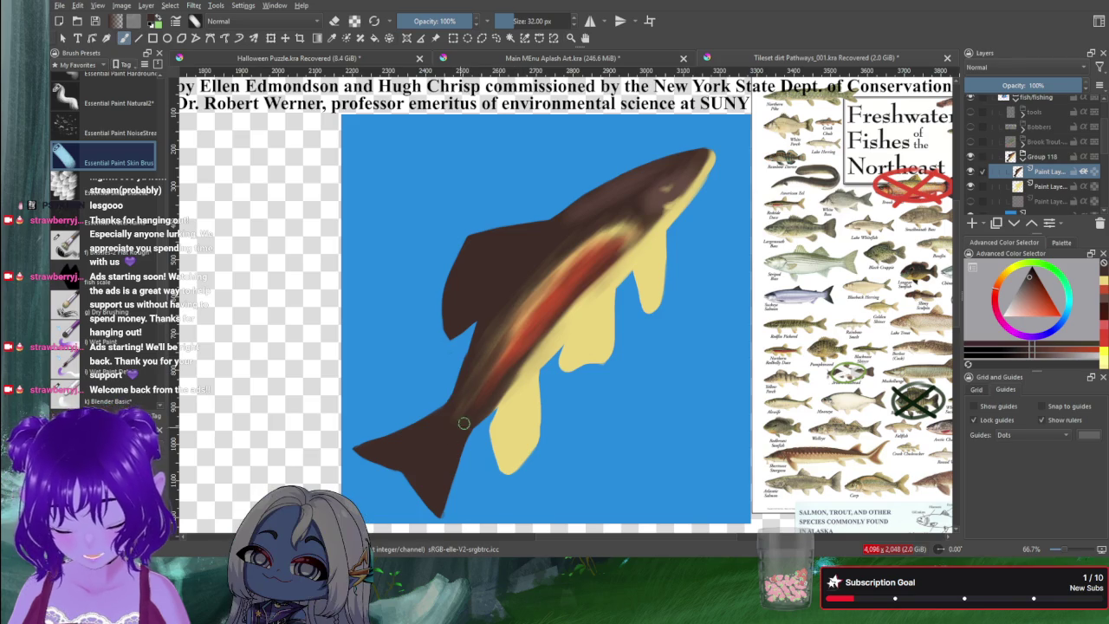
pyautogui.moveTo(448, 426); pyautogui.dragTo(490, 356)
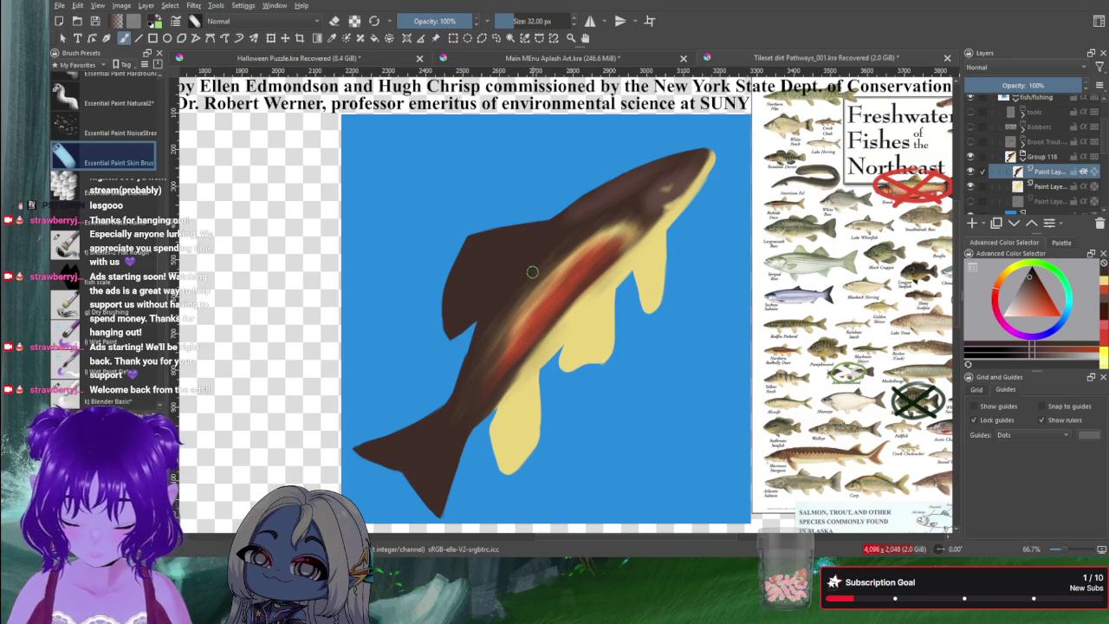
pyautogui.click(1047, 296)
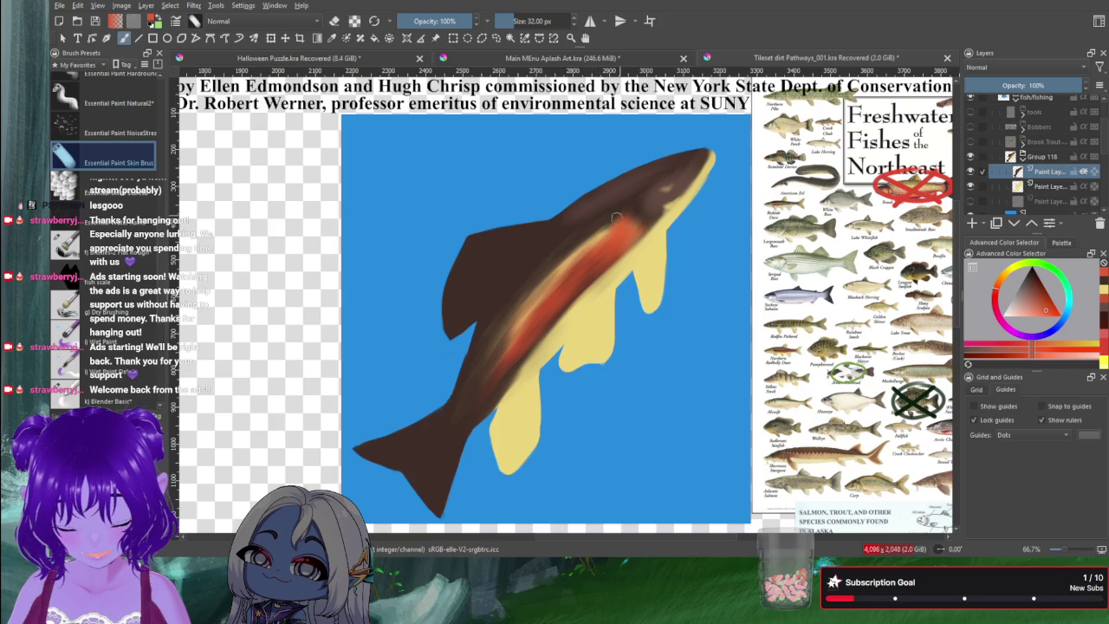
# Step: Dab the orange-red onto the flank stripe near the back
pyautogui.moveTo(600, 238); pyautogui.dragTo(582, 250)
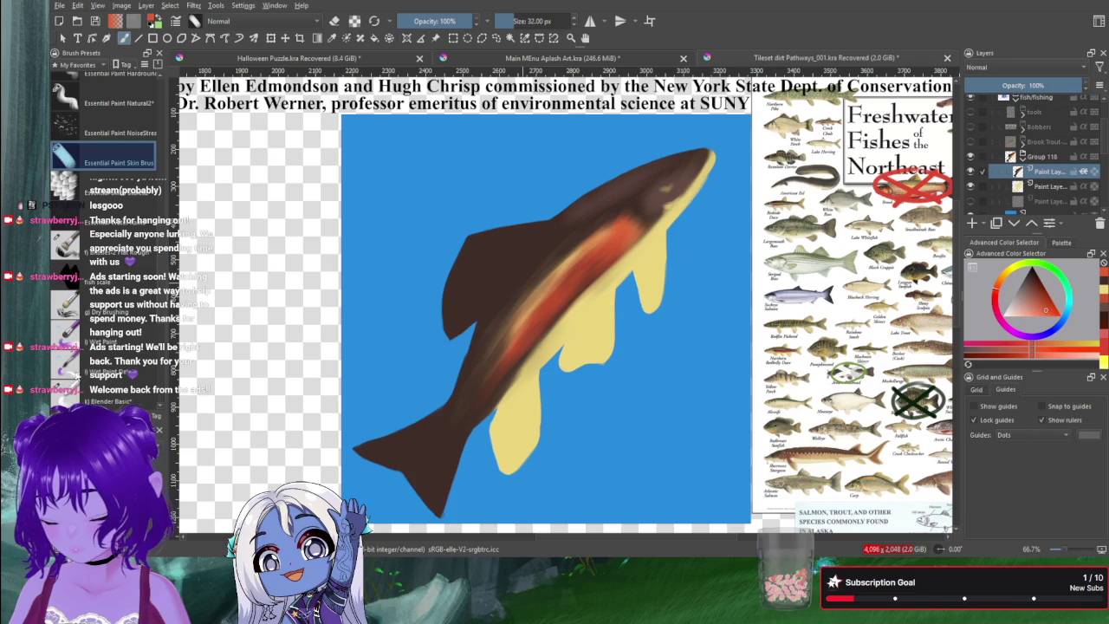
# Step: With a larger 44 px textured brush, blend the orange stripe into the brown flank
pyautogui.scroll(-2, 109, 323)
pyautogui.scroll(-3, 110, 323)
pyautogui.scroll(-3, 122, 316)
pyautogui.scroll(-1, 163, 308)
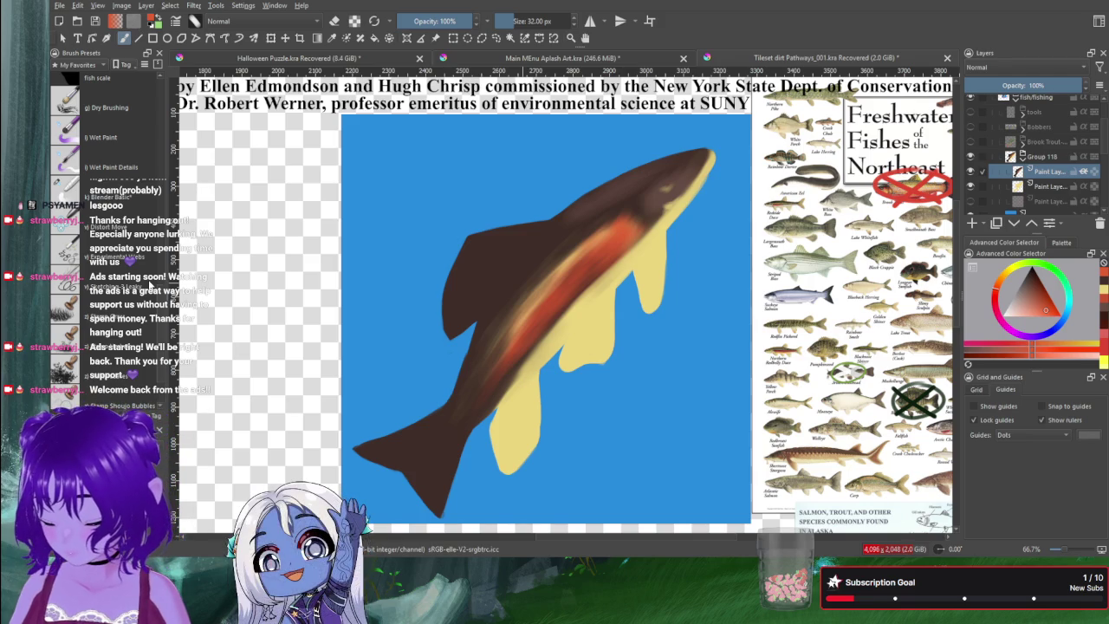
pyautogui.click(72, 189)
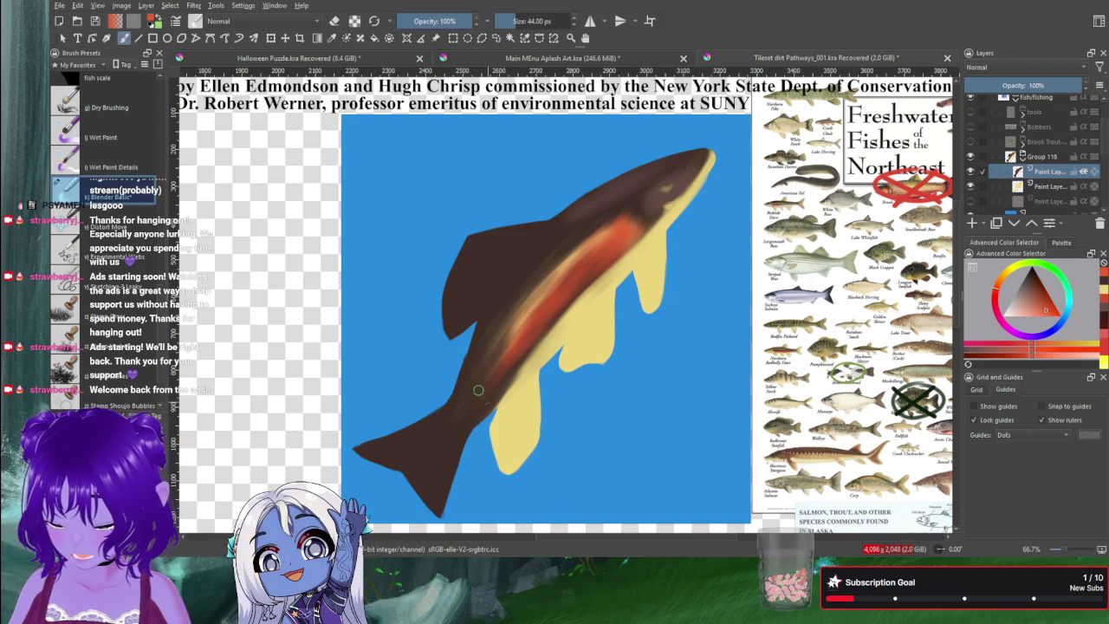
pyautogui.moveTo(471, 365); pyautogui.dragTo(495, 369)
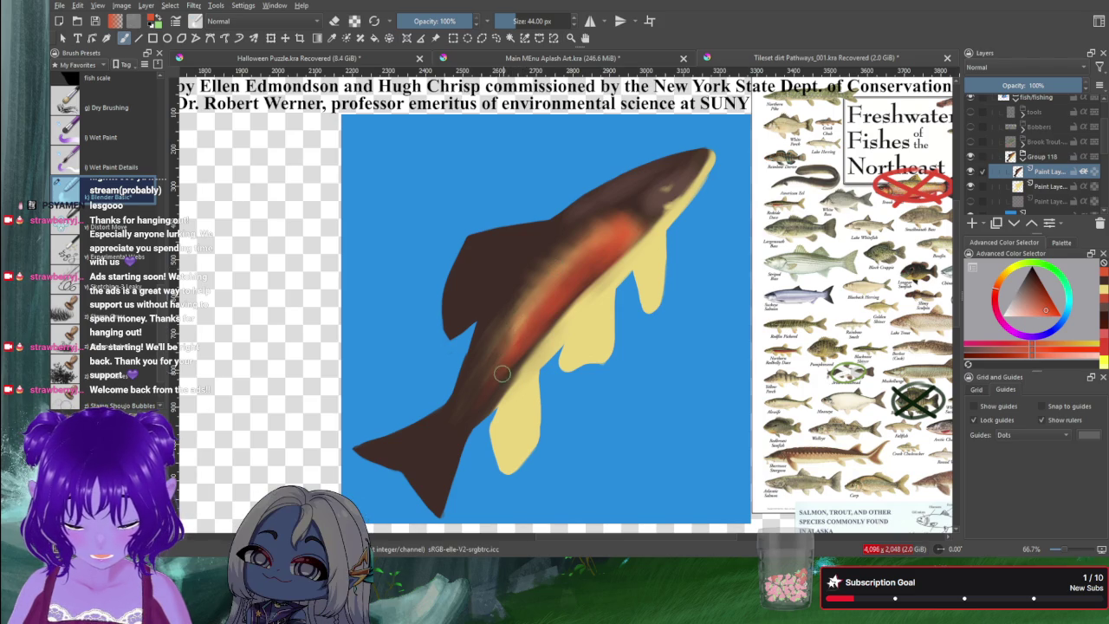
pyautogui.moveTo(500, 346)
pyautogui.mouseDown()
pyautogui.moveTo(518, 338)
pyautogui.moveTo(520, 319)
pyautogui.moveTo(541, 325)
pyautogui.moveTo(528, 273)
pyautogui.moveTo(575, 293)
pyautogui.moveTo(598, 276)
pyautogui.moveTo(578, 246)
pyautogui.moveTo(632, 255)
pyautogui.moveTo(602, 219)
pyautogui.moveTo(607, 194)
pyautogui.mouseUp()
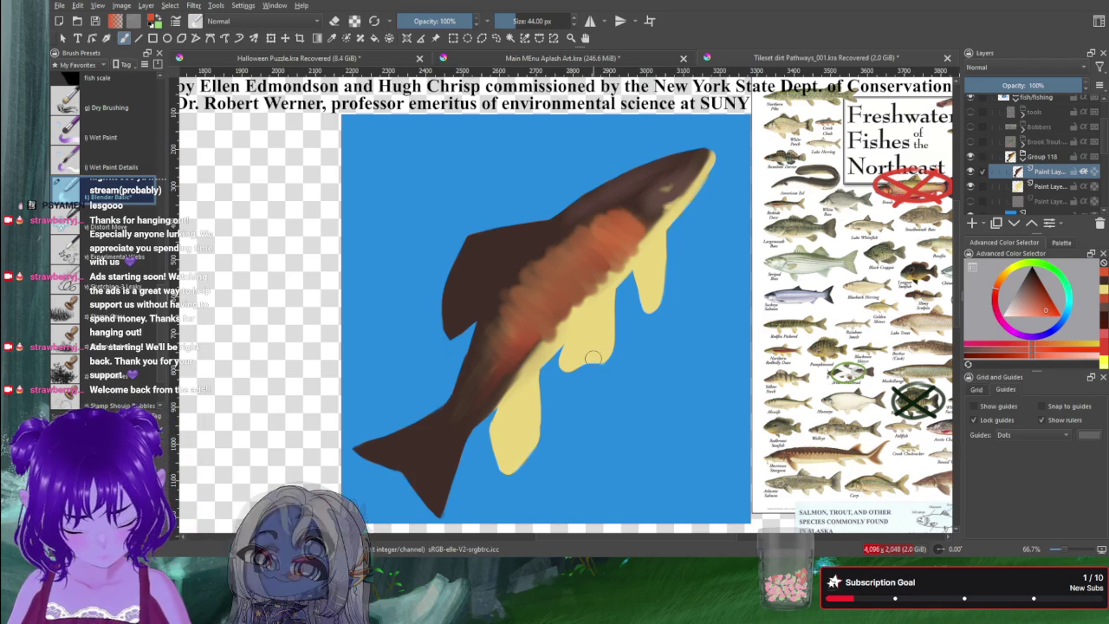
pyautogui.moveTo(651, 224); pyautogui.dragTo(596, 295)
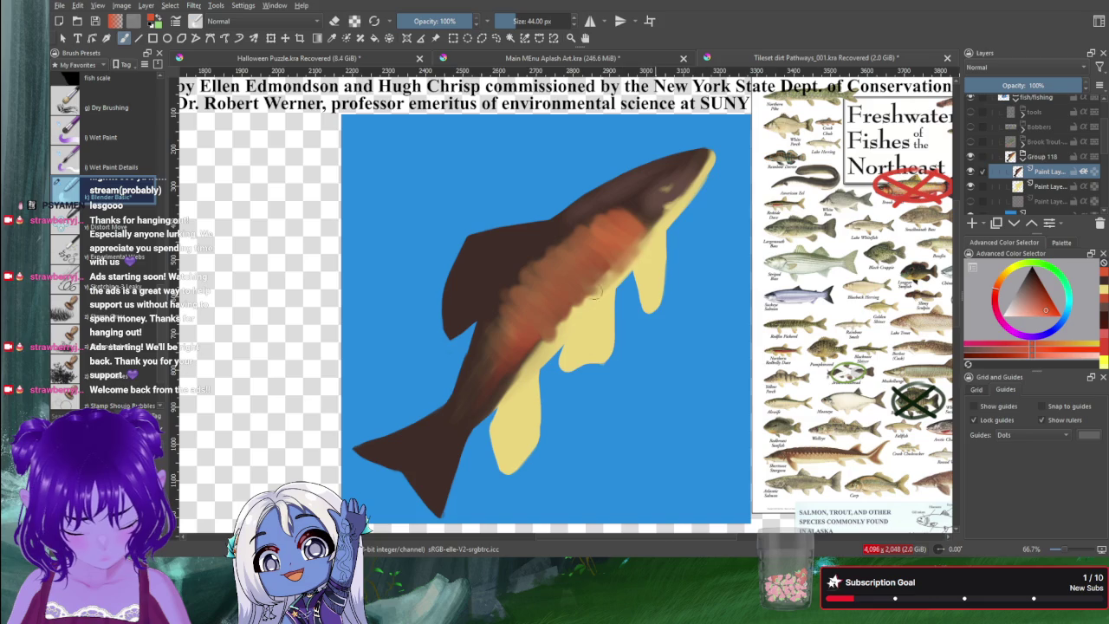
# Step: Fill the belly and fins with pale cream on the lower Paint Layer, then return to the body layer
pyautogui.click(1048, 185)
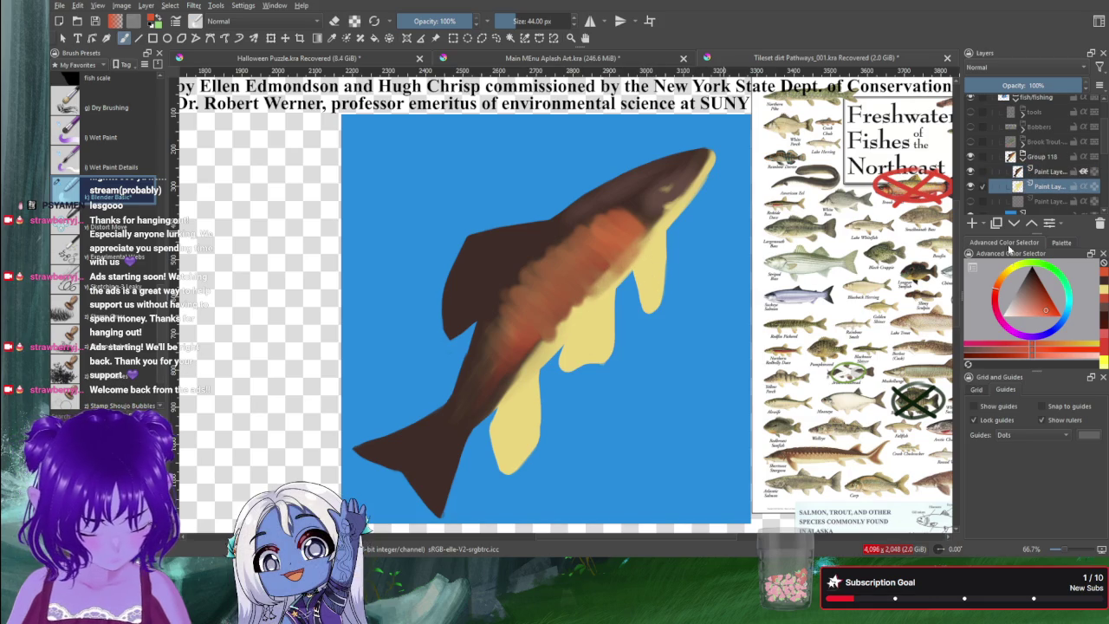
pyautogui.keyDown('ctrl'); pyautogui.click(660, 270); pyautogui.keyUp('ctrl')
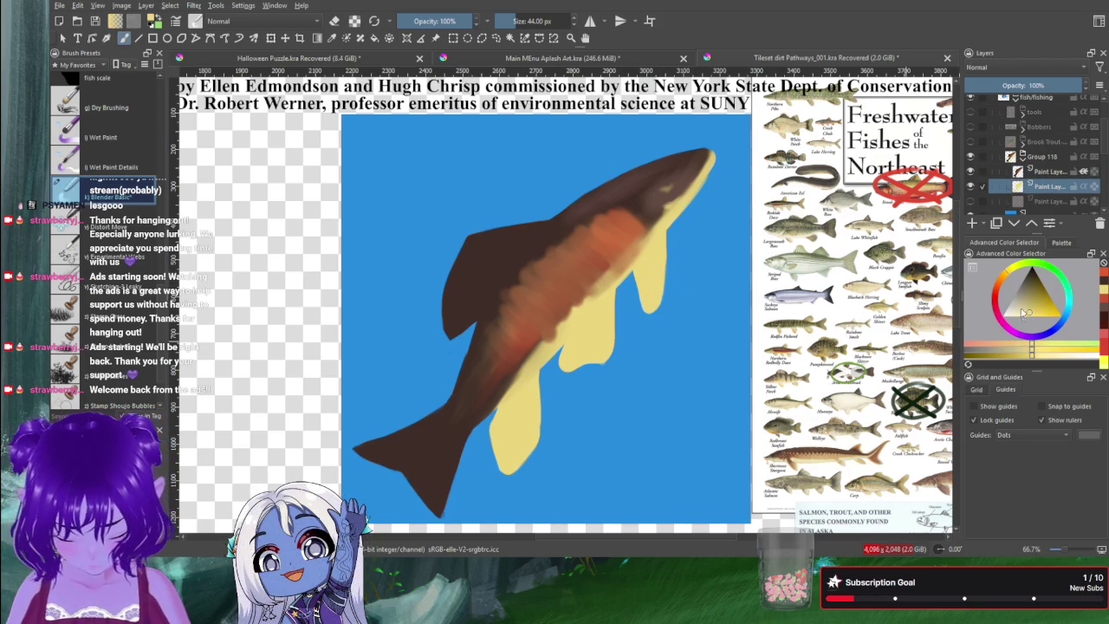
pyautogui.moveTo(661, 276)
pyautogui.mouseDown()
pyautogui.moveTo(633, 312)
pyautogui.moveTo(644, 276)
pyautogui.mouseUp()
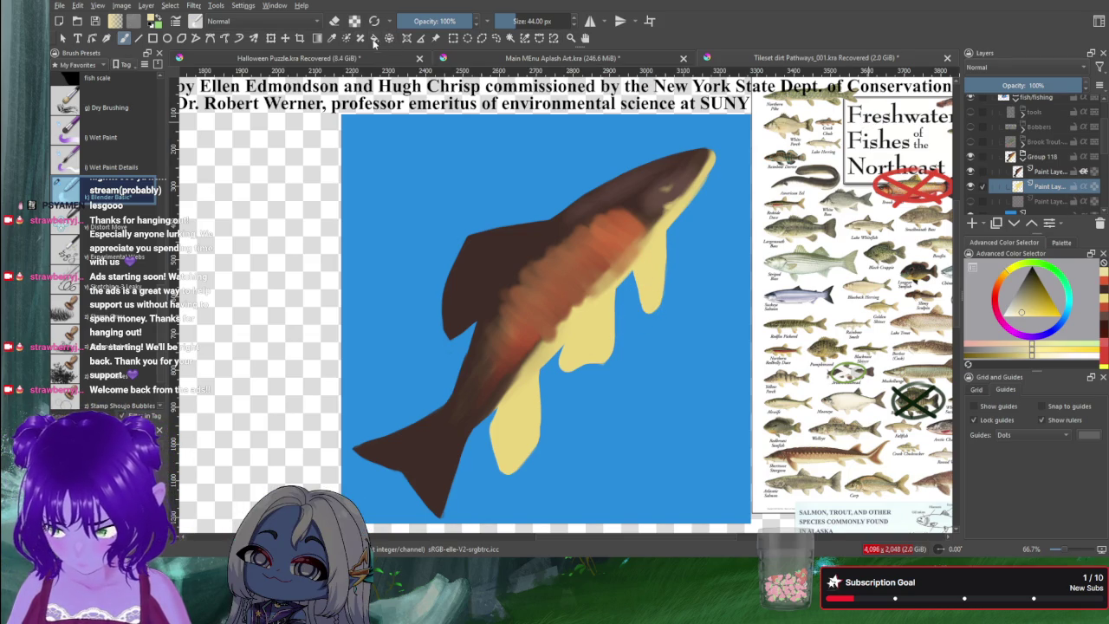
pyautogui.hotkey('shift', 'BackSpace')
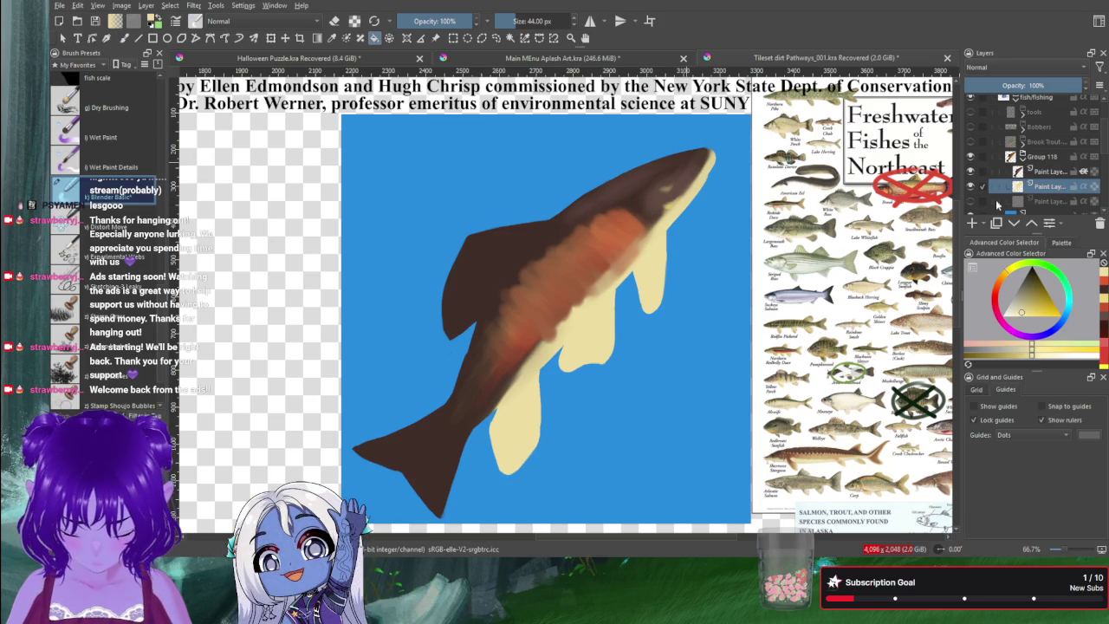
pyautogui.click(1051, 171)
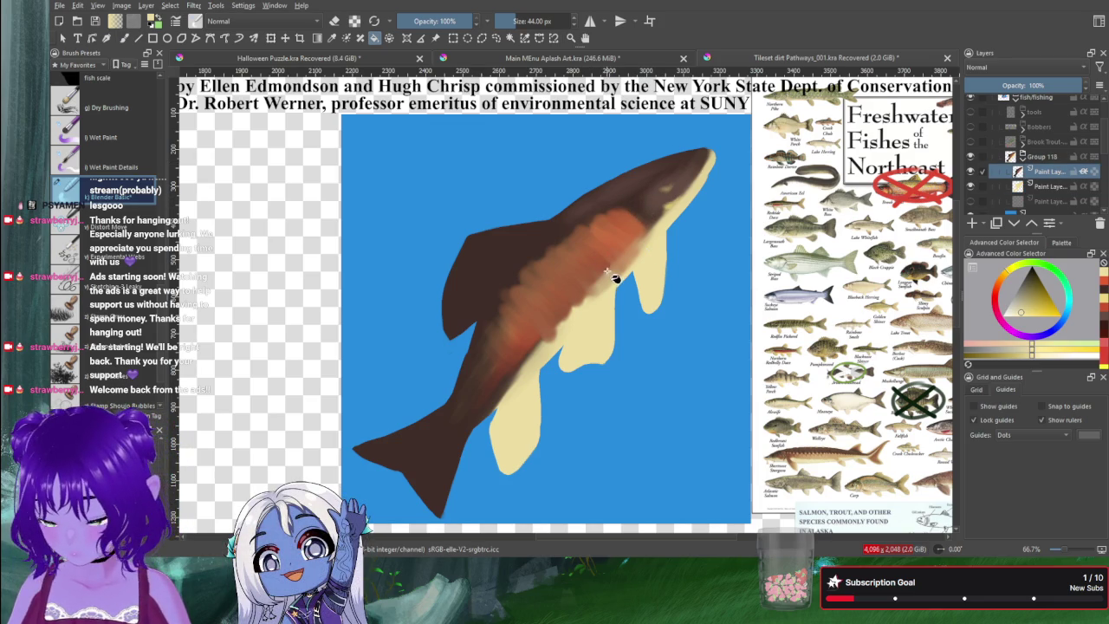
pyautogui.press('b')
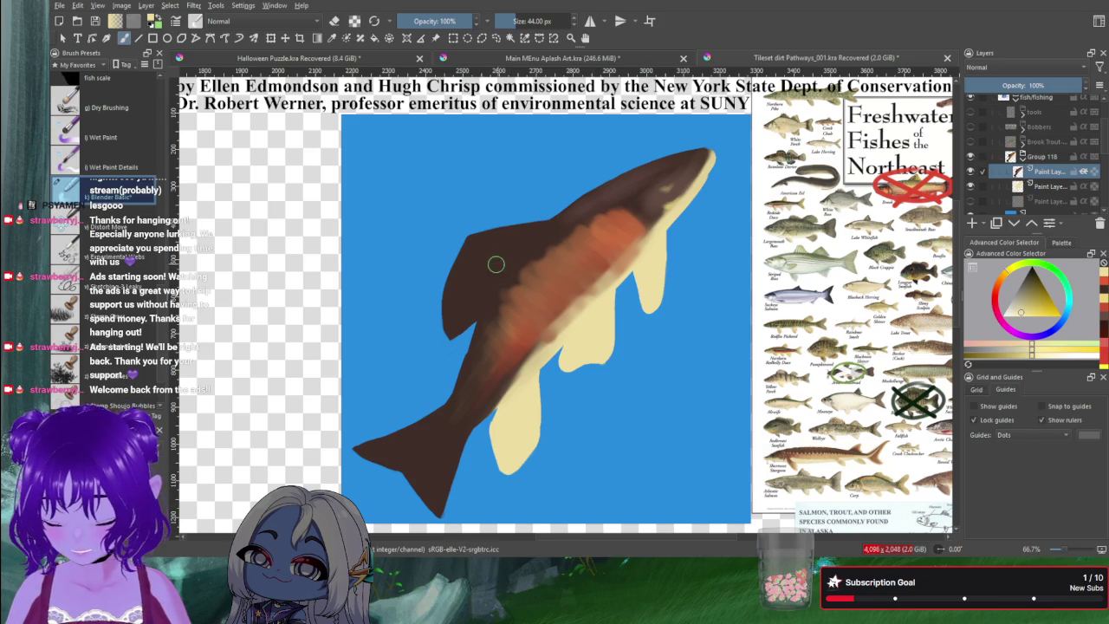
# Step: Ctrl-click the trout's body to sample its dark reddish-brown
pyautogui.keyDown('ctrl'); pyautogui.click(499, 286); pyautogui.keyUp('ctrl')
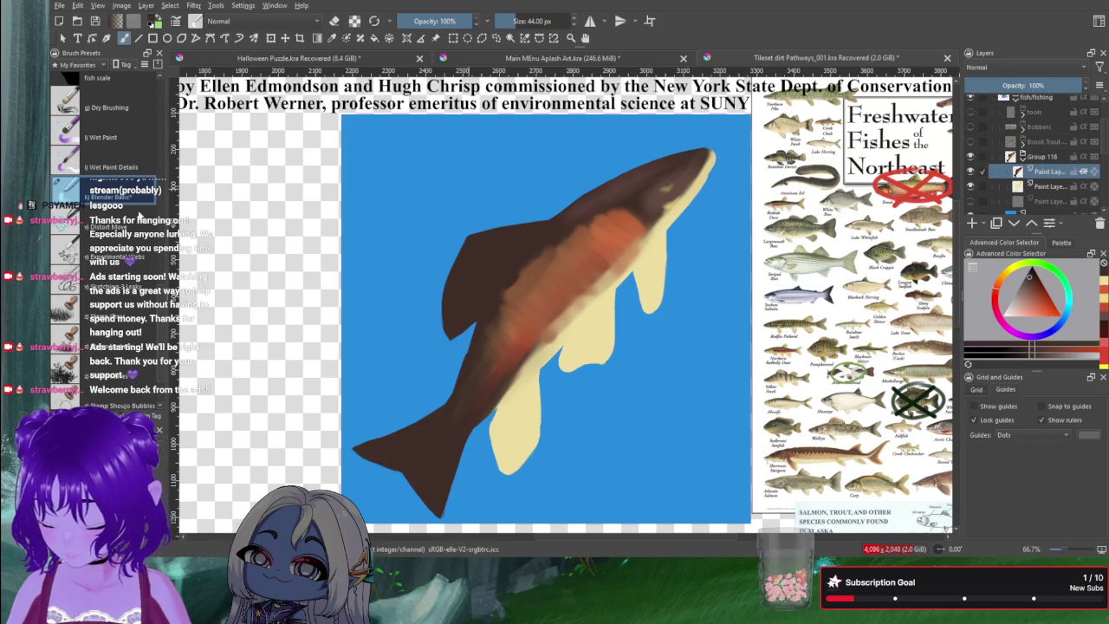
# Step: With the smaller Skin Brush, paint dark brown over the orange flank stripe
pyautogui.scroll(5, 104, 217)
pyautogui.click(104, 135)
pyautogui.moveTo(668, 191); pyautogui.dragTo(576, 269)
pyautogui.moveTo(654, 216); pyautogui.dragTo(537, 325)
pyautogui.moveTo(632, 213); pyautogui.dragTo(553, 282)
pyautogui.moveTo(598, 210); pyautogui.dragTo(532, 288)
pyautogui.moveTo(553, 250); pyautogui.dragTo(488, 331)
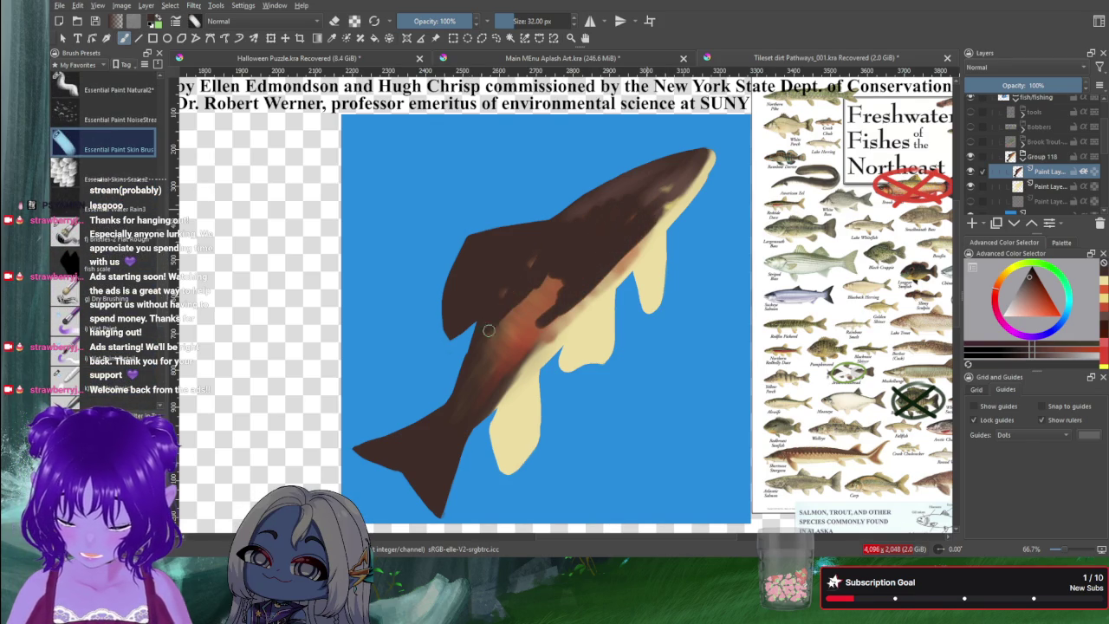
pyautogui.moveTo(526, 278); pyautogui.dragTo(489, 356)
pyautogui.moveTo(555, 312); pyautogui.dragTo(499, 385)
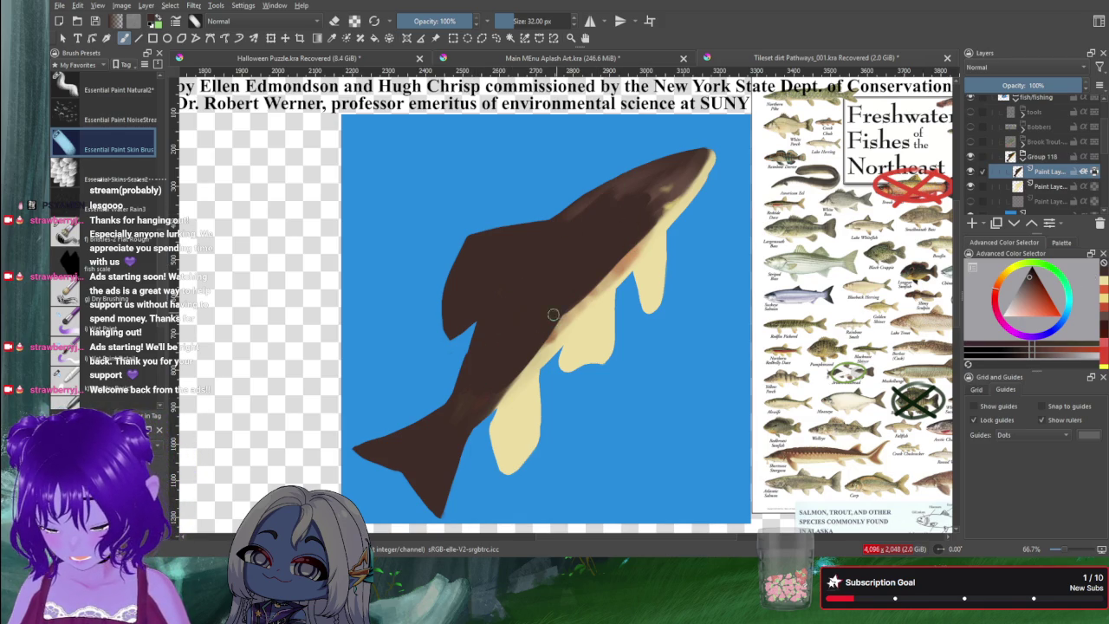
# Step: Even out the brown on the back and lower body, then extend the cream belly between the fins
pyautogui.moveTo(628, 256)
pyautogui.mouseDown()
pyautogui.moveTo(622, 218)
pyautogui.moveTo(641, 178)
pyautogui.mouseUp()
pyautogui.moveTo(477, 367)
pyautogui.mouseDown()
pyautogui.moveTo(441, 421)
pyautogui.moveTo(483, 350)
pyautogui.moveTo(435, 442)
pyautogui.mouseUp()
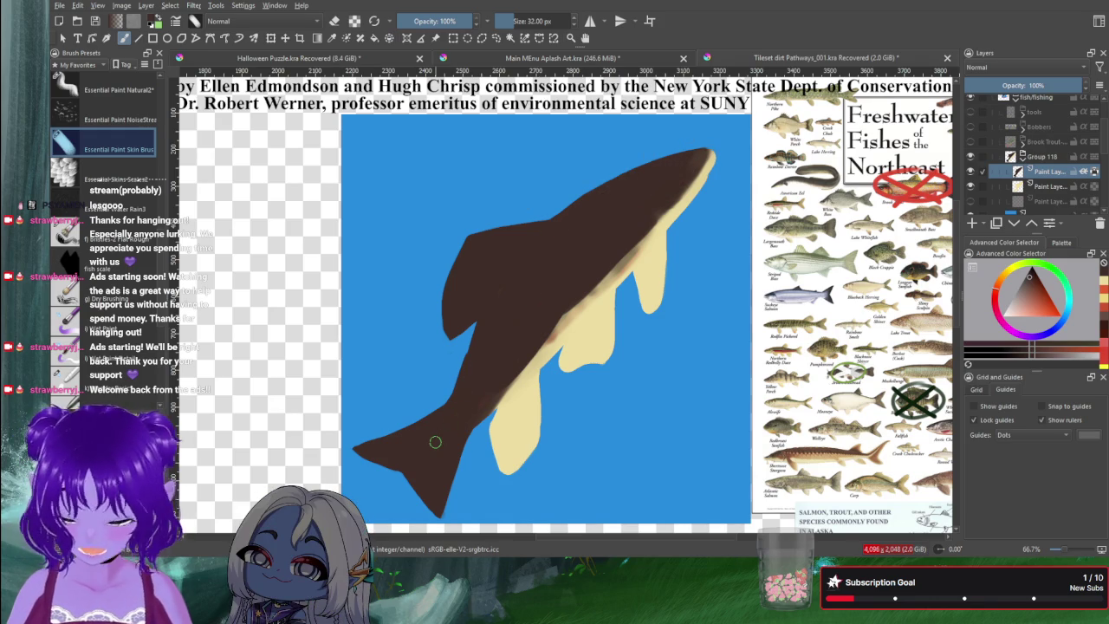
pyautogui.moveTo(644, 271)
pyautogui.mouseDown()
pyautogui.moveTo(629, 264)
pyautogui.moveTo(681, 206)
pyautogui.moveTo(668, 218)
pyautogui.mouseUp()
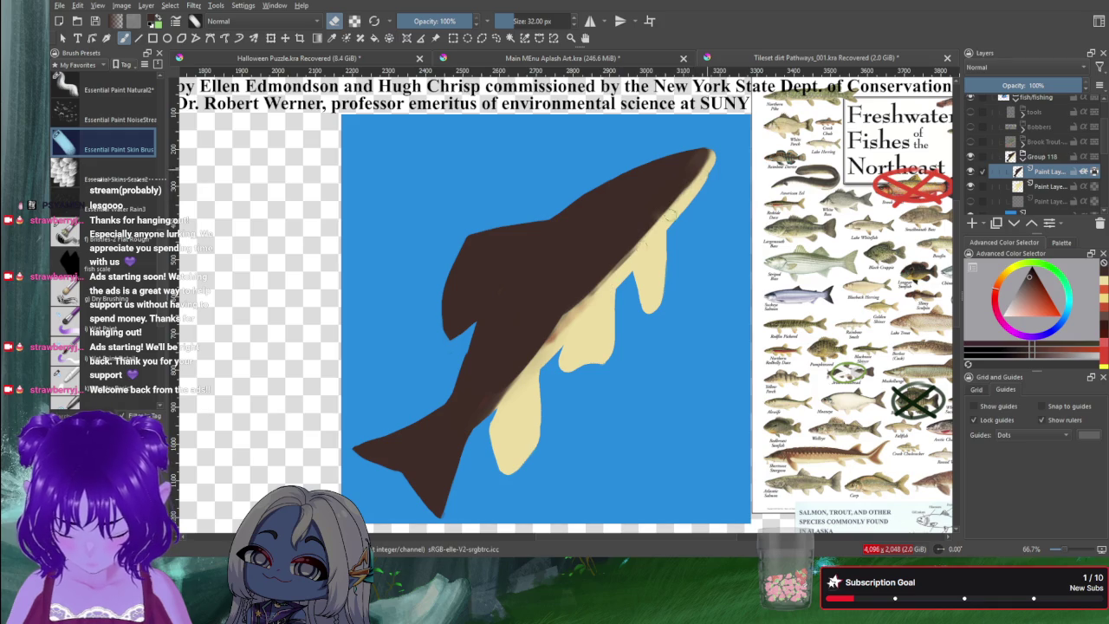
pyautogui.moveTo(573, 319); pyautogui.dragTo(535, 378)
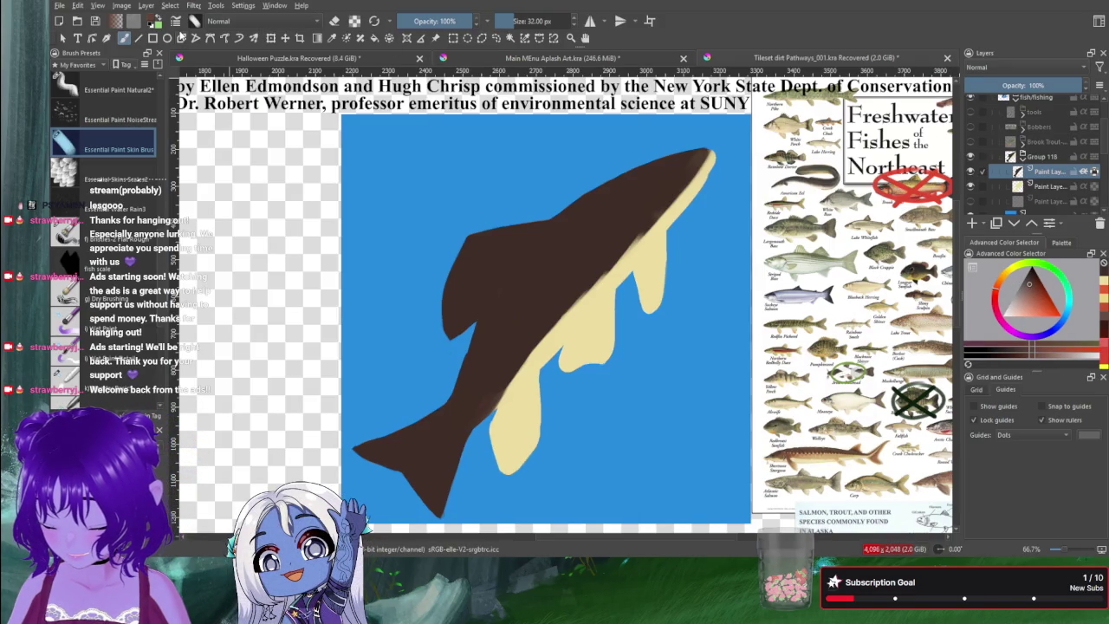
# Step: Refill the fish body with a lighter reddish brown using the Fill tool
pyautogui.click(375, 39)
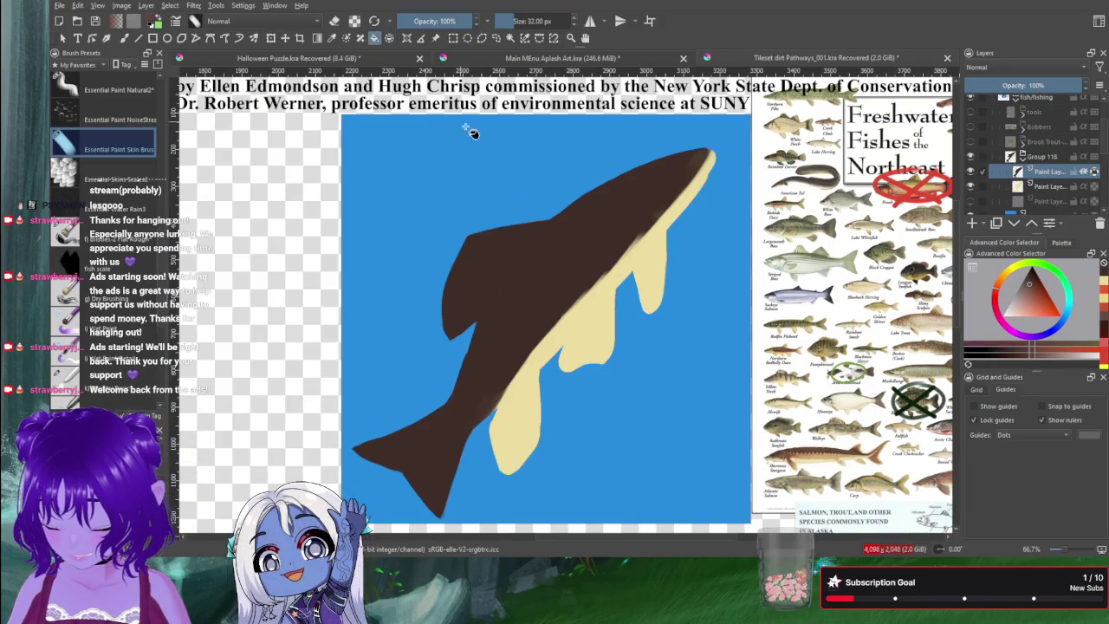
pyautogui.click(525, 258)
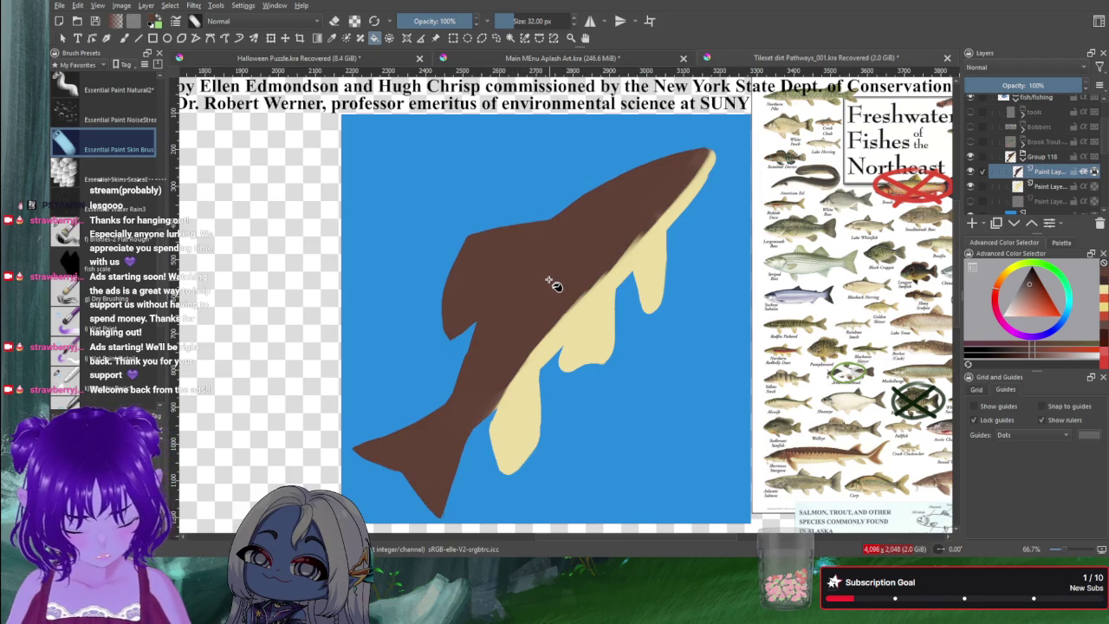
pyautogui.press('e')
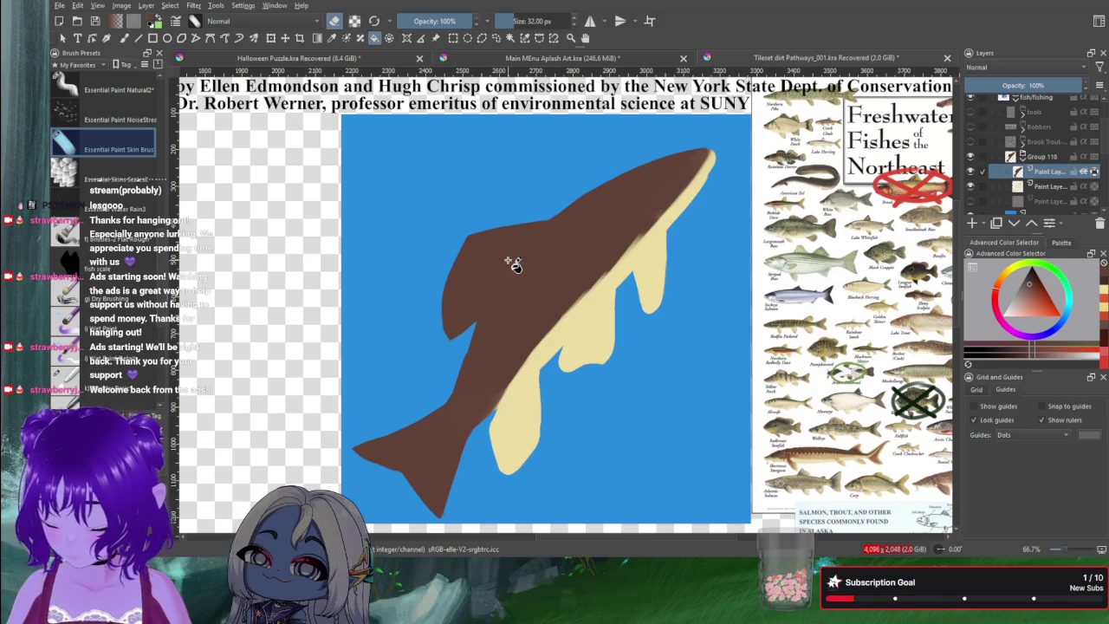
pyautogui.press('b')
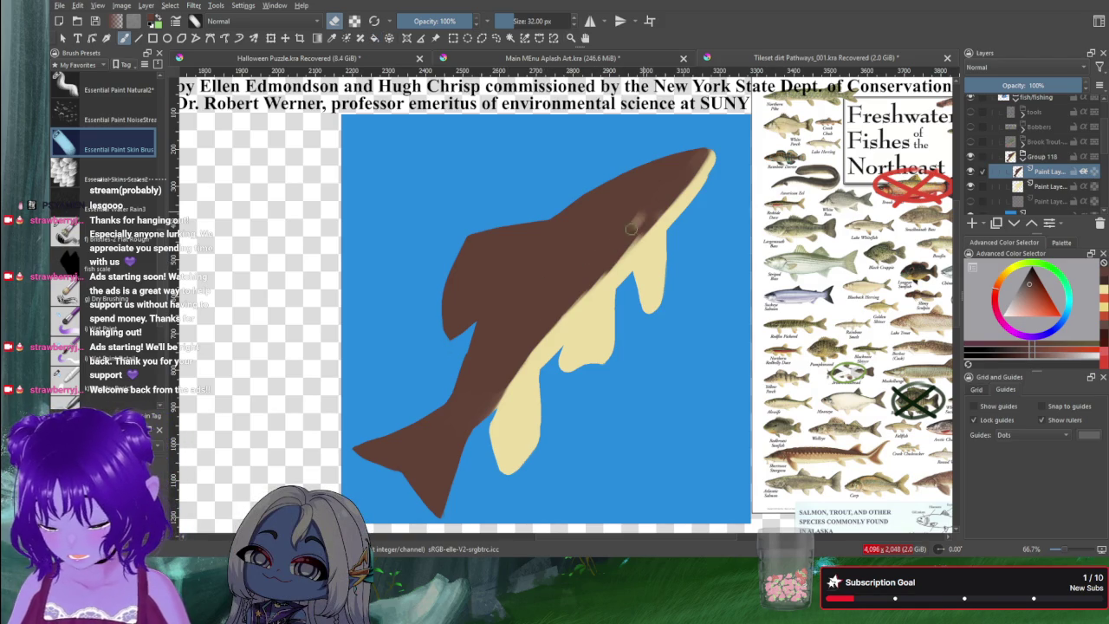
# Step: Blend brown strokes across the body, the belly edge and near the head
pyautogui.moveTo(632, 229); pyautogui.dragTo(602, 263)
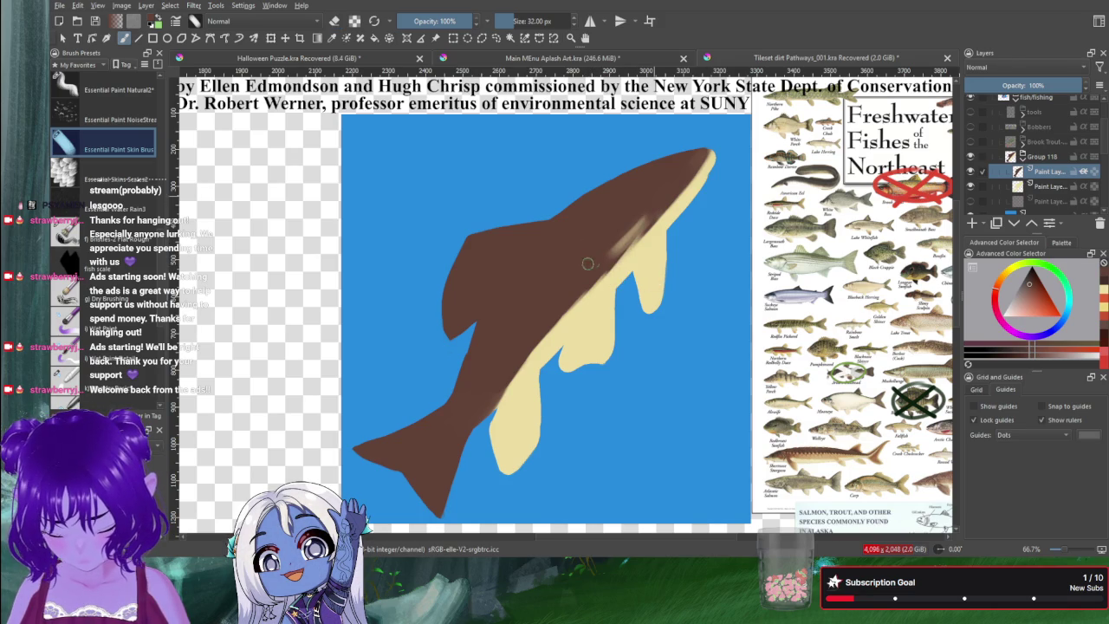
pyautogui.moveTo(639, 232); pyautogui.dragTo(603, 279)
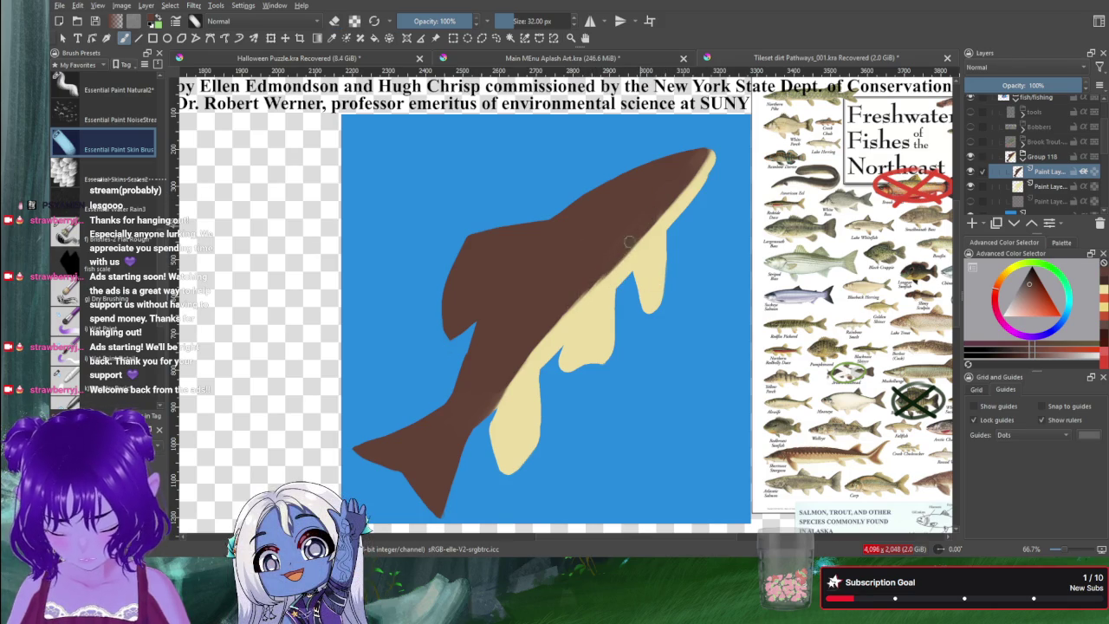
pyautogui.moveTo(544, 327); pyautogui.dragTo(610, 256)
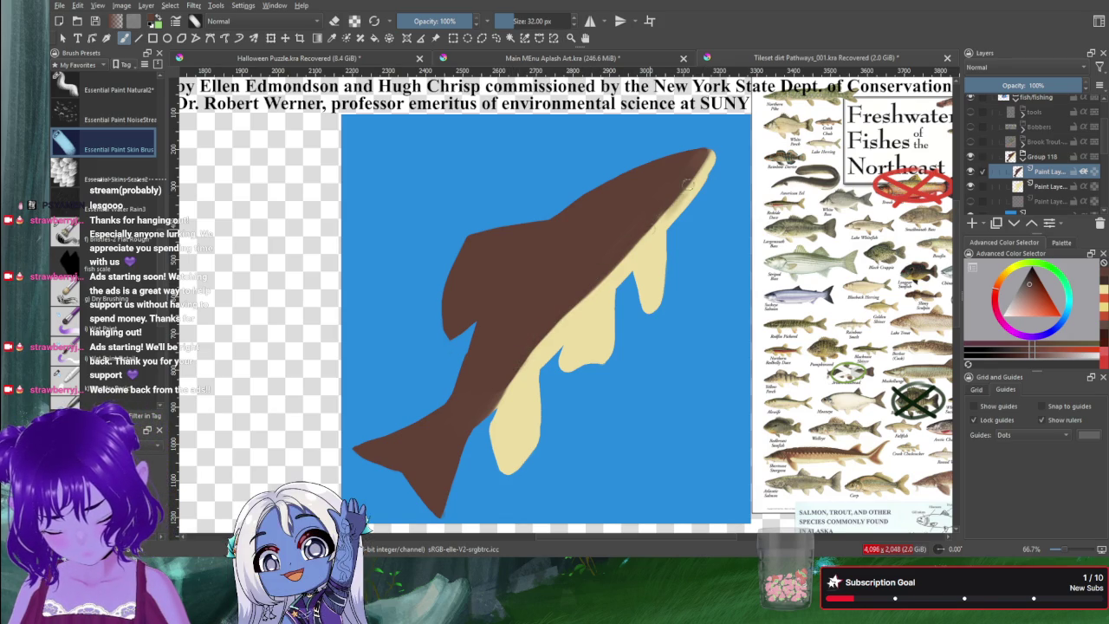
pyautogui.moveTo(681, 192)
pyautogui.mouseDown()
pyautogui.moveTo(706, 159)
pyautogui.moveTo(648, 229)
pyautogui.mouseUp()
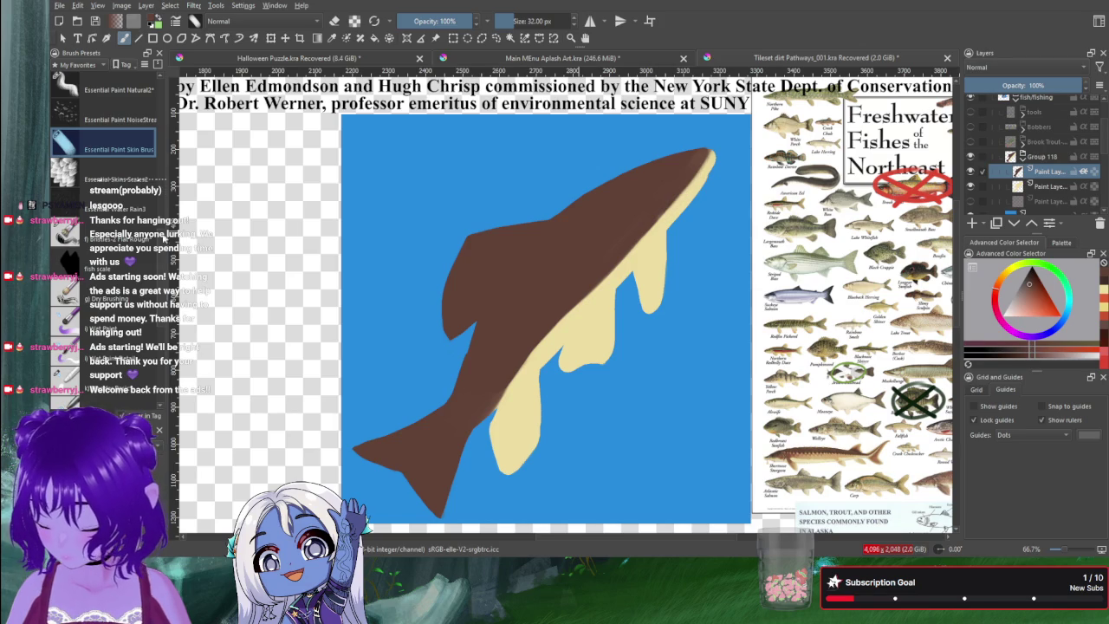
pyautogui.scroll(2, 164, 230)
pyautogui.scroll(2, 163, 221)
pyautogui.scroll(2, 162, 208)
pyautogui.scroll(2, 160, 196)
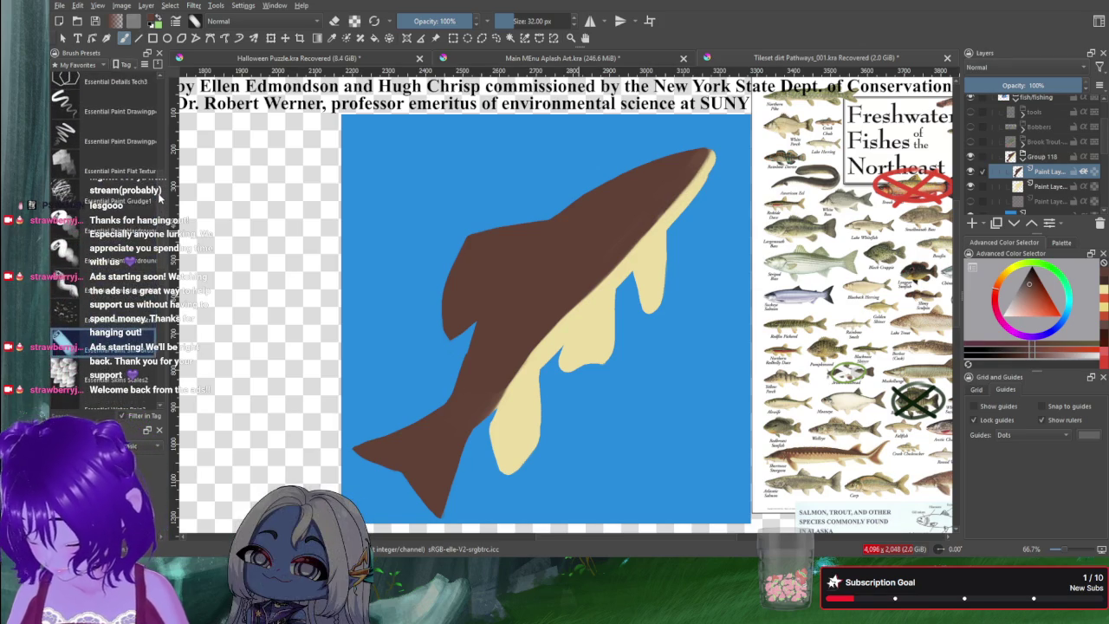
# Step: With a larger 165 px brush, soften the back edge and spread brown over the beige belly edge
pyautogui.click(104, 257)
pyautogui.moveTo(675, 201)
pyautogui.mouseDown()
pyautogui.moveTo(628, 208)
pyautogui.moveTo(693, 163)
pyautogui.mouseUp()
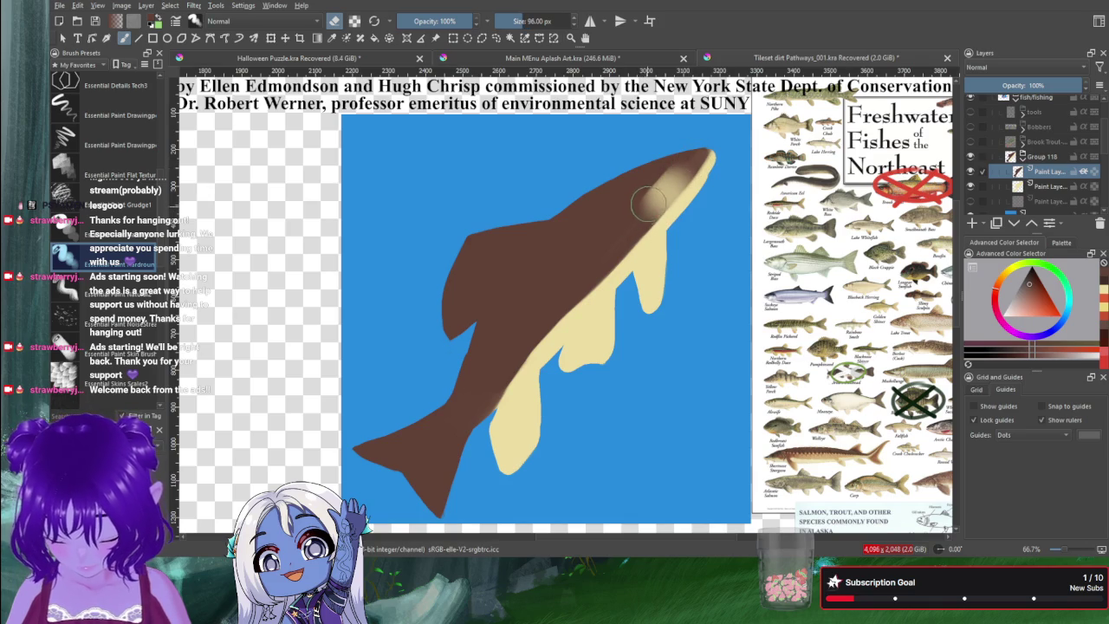
pyautogui.hotkey('ctrl', 'z')
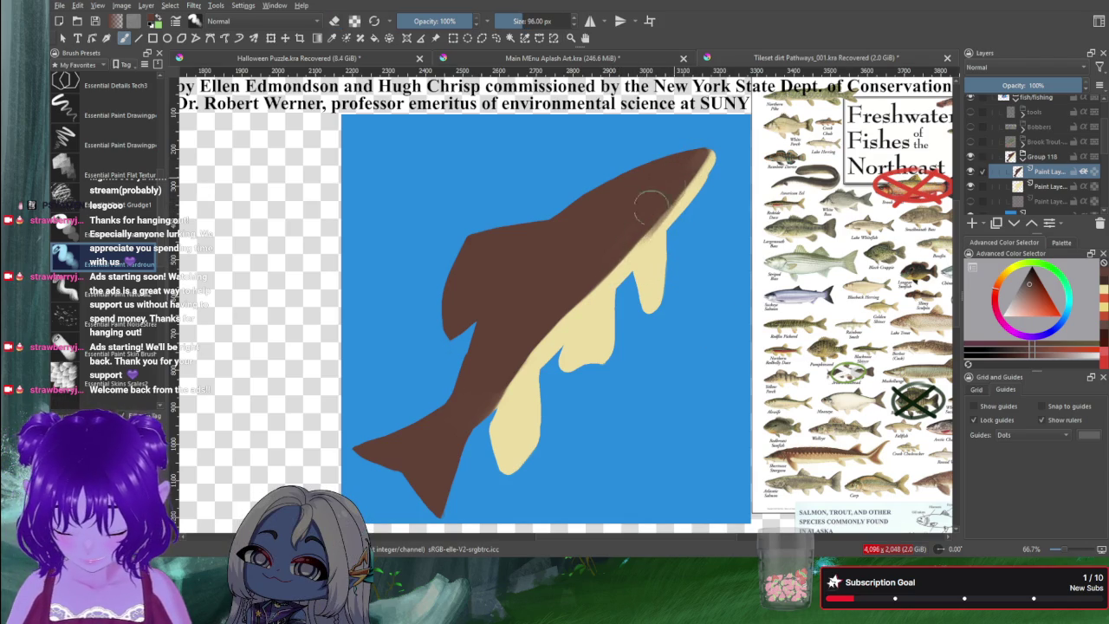
pyautogui.moveTo(632, 228); pyautogui.dragTo(693, 162)
pyautogui.moveTo(665, 201)
pyautogui.mouseDown()
pyautogui.moveTo(668, 185)
pyautogui.moveTo(482, 396)
pyautogui.moveTo(555, 351)
pyautogui.moveTo(507, 409)
pyautogui.mouseUp()
# Step: Erase brown along the lower belly and upper back to widen the cream area
pyautogui.press('e')
pyautogui.moveTo(546, 356); pyautogui.dragTo(506, 425)
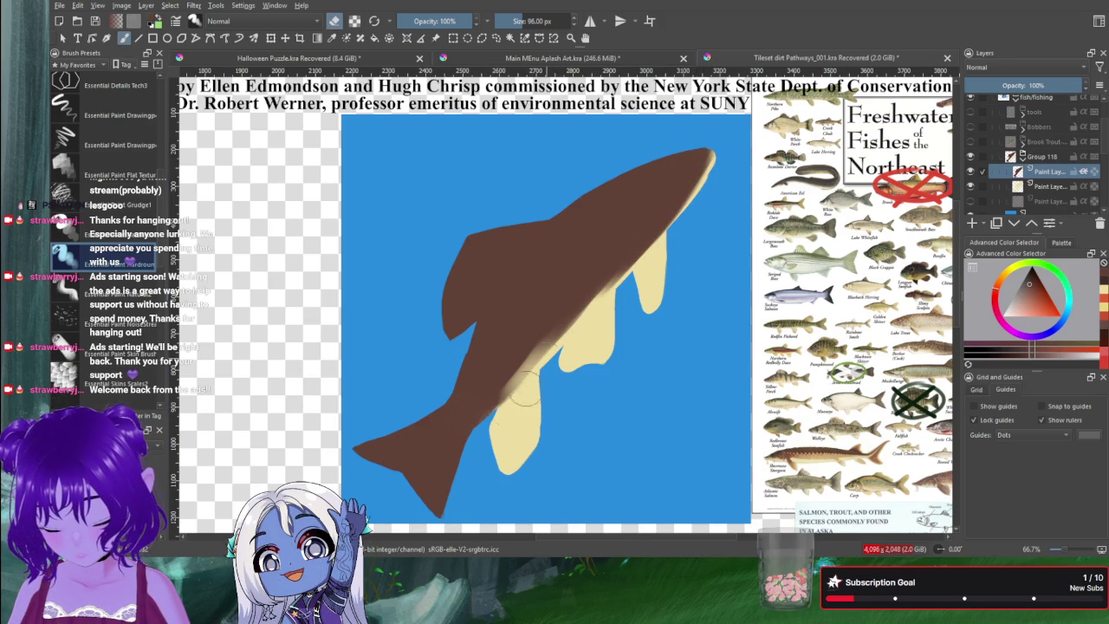
pyautogui.moveTo(538, 348)
pyautogui.mouseDown()
pyautogui.moveTo(573, 293)
pyautogui.moveTo(546, 346)
pyautogui.mouseUp()
pyautogui.moveTo(619, 260)
pyautogui.mouseDown()
pyautogui.moveTo(599, 265)
pyautogui.moveTo(583, 323)
pyautogui.mouseUp()
pyautogui.moveTo(661, 223)
pyautogui.mouseDown()
pyautogui.moveTo(639, 261)
pyautogui.moveTo(706, 158)
pyautogui.moveTo(668, 221)
pyautogui.mouseUp()
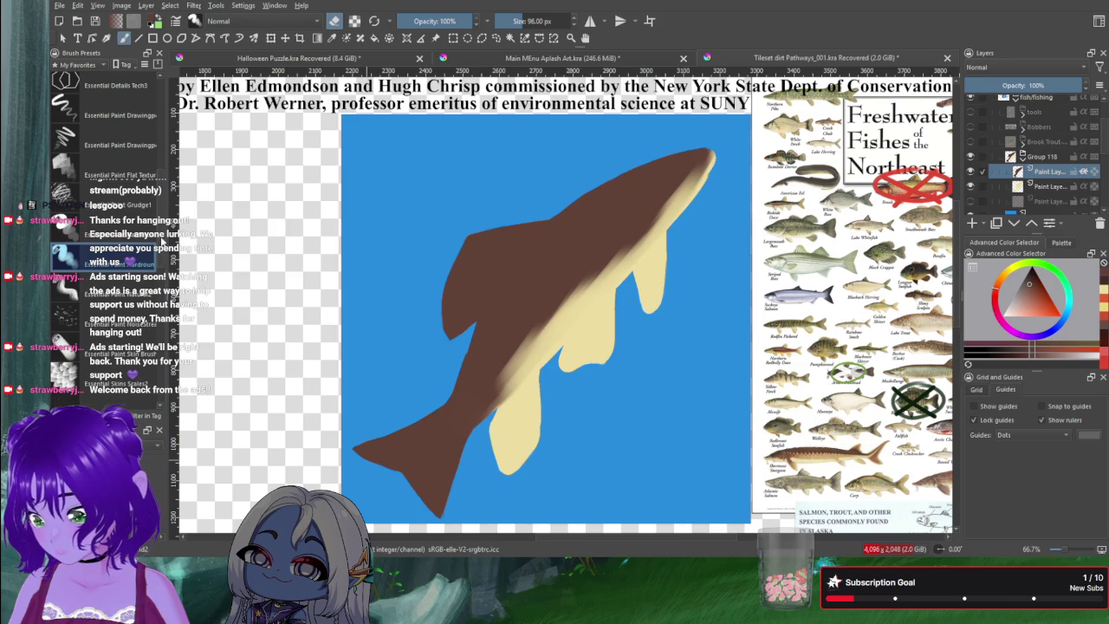
pyautogui.scroll(-5, 161, 241)
pyautogui.click(69, 327)
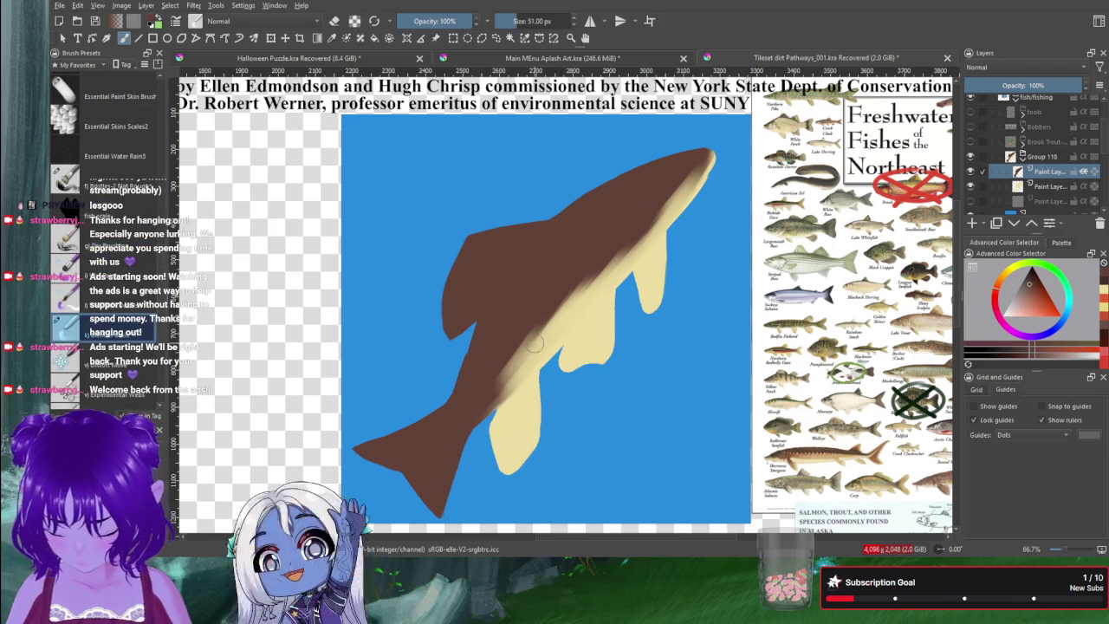
# Step: At 126 px, paint darker brown shading from the lower belly toward the back, then set a 46 px eraser
pyautogui.moveTo(555, 325)
pyautogui.mouseDown()
pyautogui.moveTo(471, 416)
pyautogui.moveTo(440, 408)
pyautogui.moveTo(475, 381)
pyautogui.moveTo(453, 404)
pyautogui.moveTo(473, 383)
pyautogui.moveTo(511, 396)
pyautogui.moveTo(495, 371)
pyautogui.moveTo(537, 329)
pyautogui.moveTo(488, 377)
pyautogui.moveTo(546, 333)
pyautogui.moveTo(706, 161)
pyautogui.mouseUp()
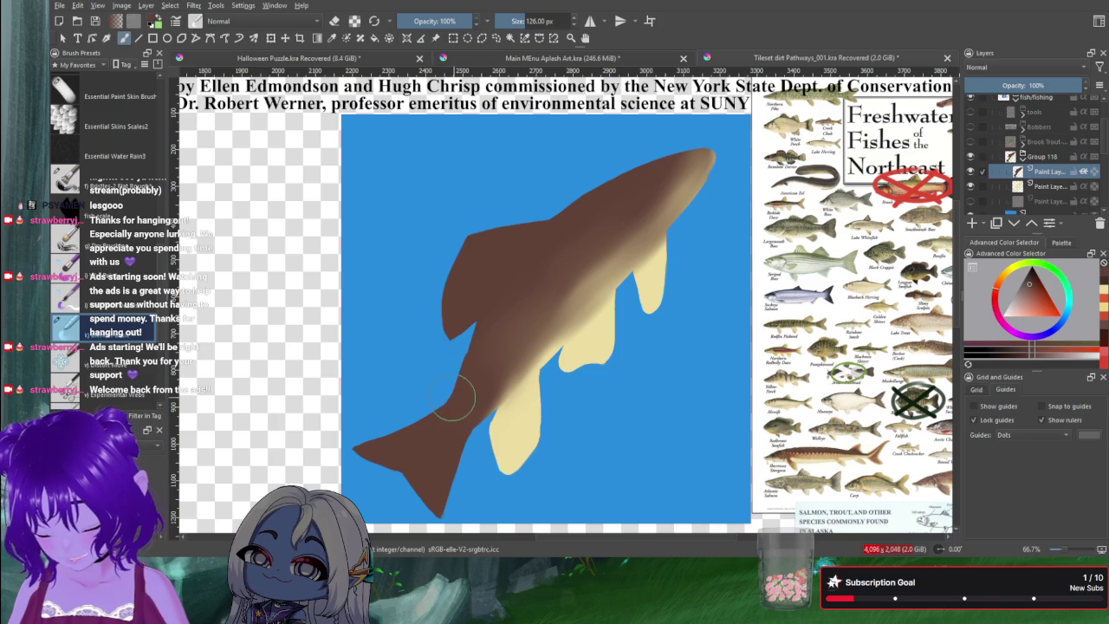
pyautogui.moveTo(450, 407)
pyautogui.mouseDown()
pyautogui.moveTo(539, 347)
pyautogui.moveTo(565, 313)
pyautogui.mouseUp()
pyautogui.moveTo(480, 369); pyautogui.dragTo(604, 242)
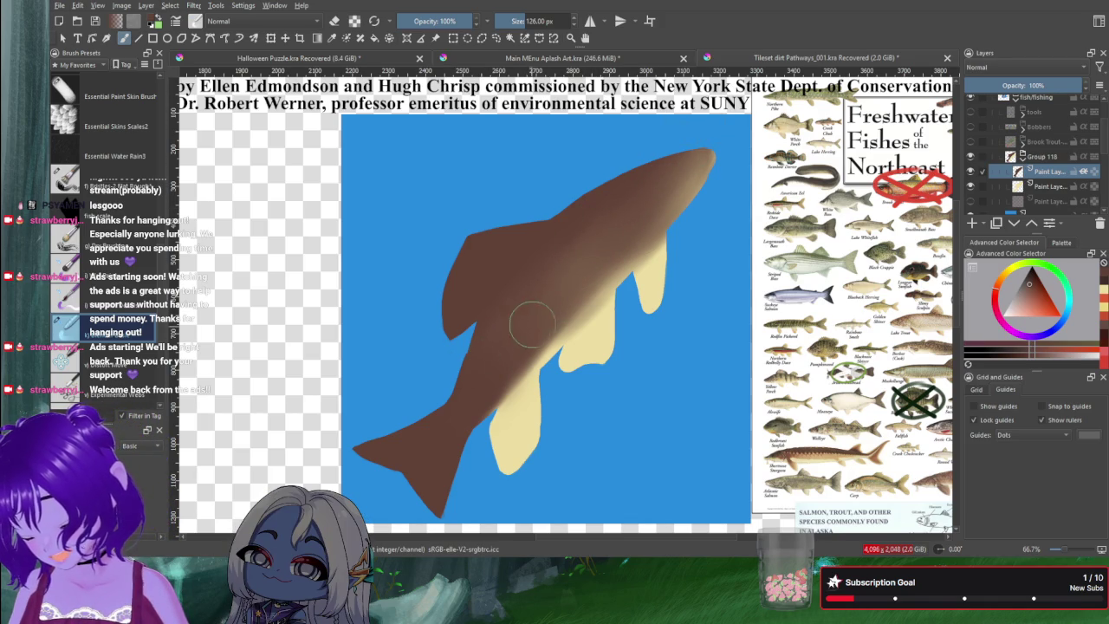
pyautogui.press('e')
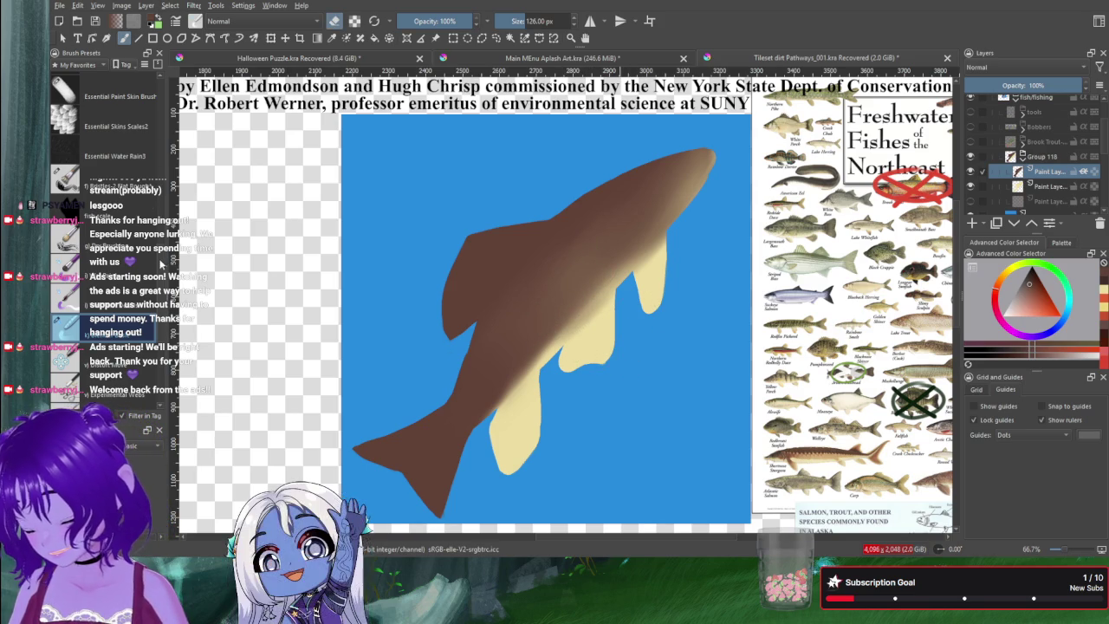
pyautogui.moveTo(163, 264); pyautogui.dragTo(163, 91)
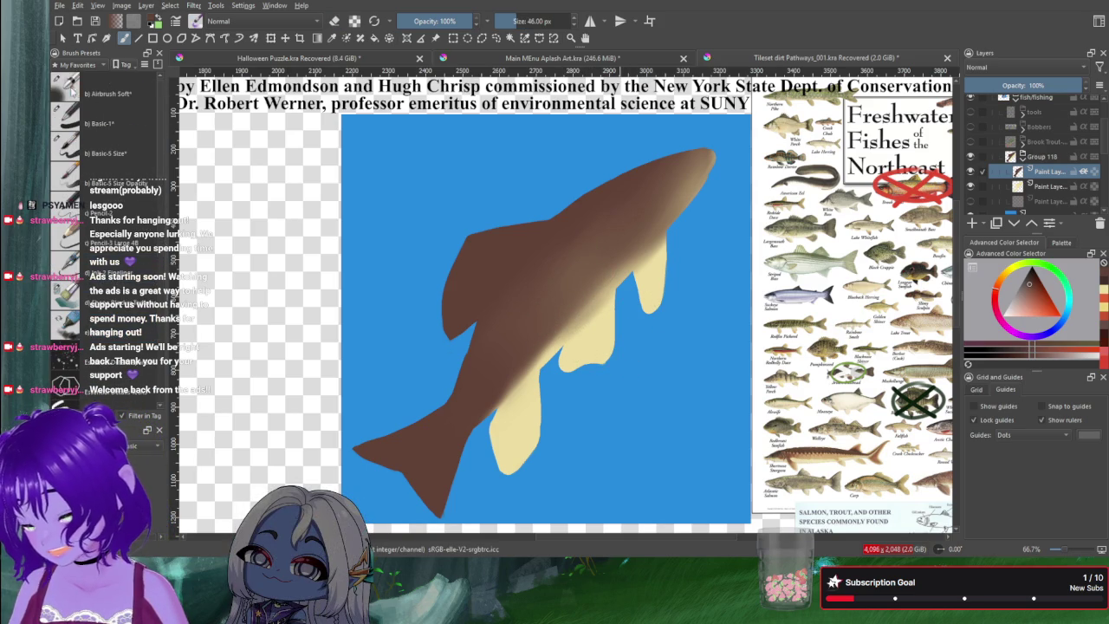
# Step: Erase with the soft airbrush to lighten the upper-left body and the tail's lower lobe
pyautogui.click(73, 89)
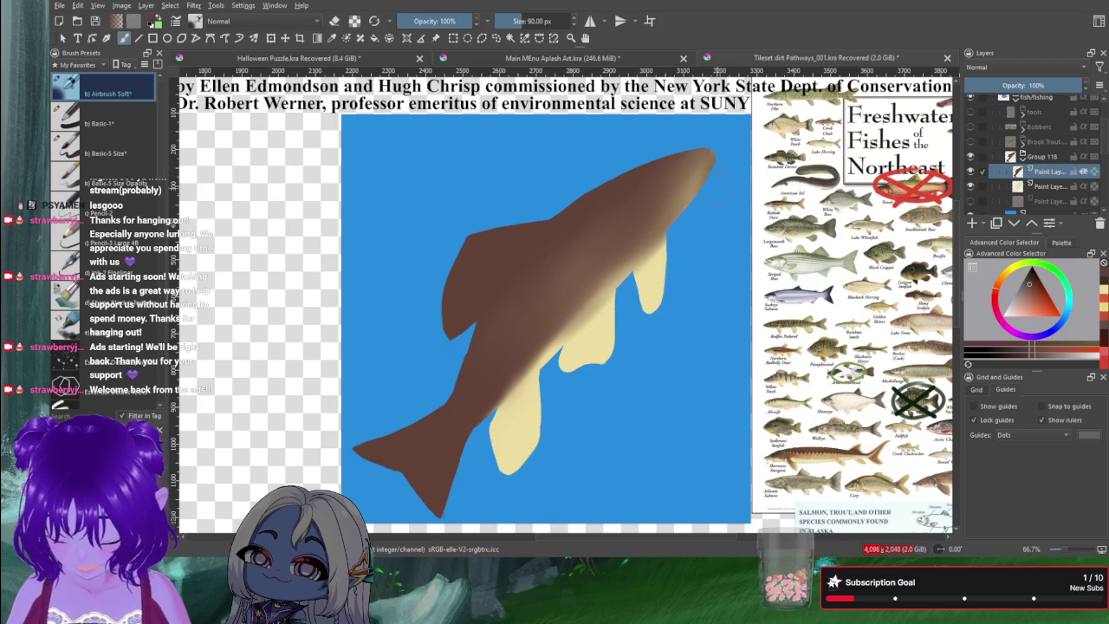
pyautogui.press('e')
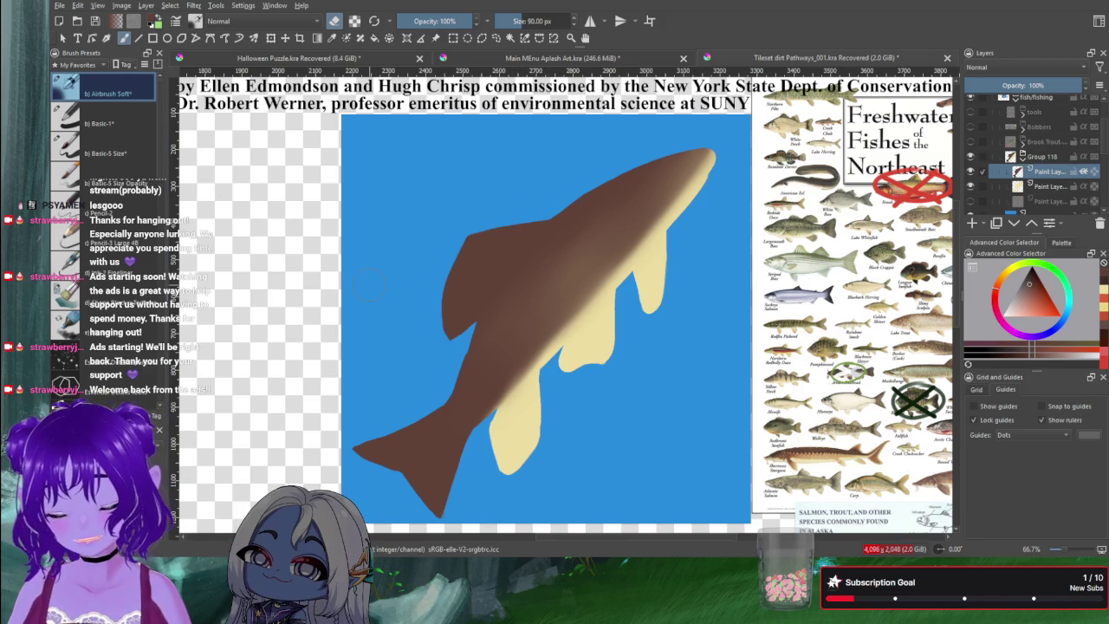
pyautogui.moveTo(459, 286)
pyautogui.mouseDown()
pyautogui.moveTo(485, 238)
pyautogui.moveTo(468, 278)
pyautogui.mouseUp()
pyautogui.moveTo(520, 242); pyautogui.dragTo(468, 303)
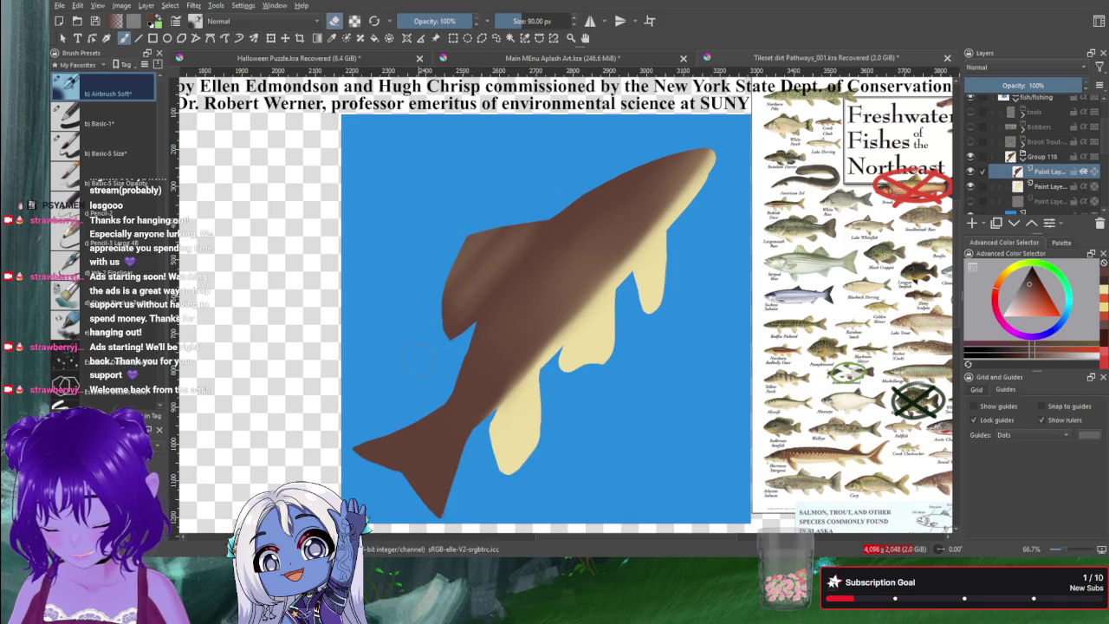
pyautogui.moveTo(518, 247)
pyautogui.mouseDown()
pyautogui.moveTo(459, 312)
pyautogui.moveTo(449, 287)
pyautogui.moveTo(425, 340)
pyautogui.mouseUp()
pyautogui.moveTo(486, 239)
pyautogui.mouseDown()
pyautogui.moveTo(455, 269)
pyautogui.moveTo(530, 235)
pyautogui.mouseUp()
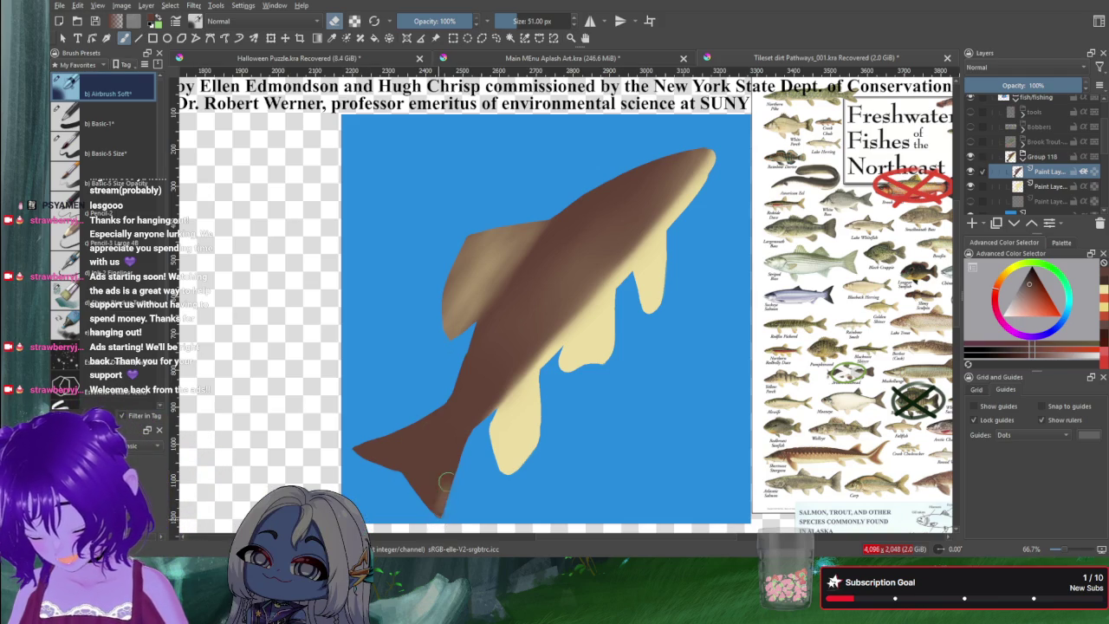
pyautogui.moveTo(445, 491)
pyautogui.mouseDown()
pyautogui.moveTo(458, 413)
pyautogui.moveTo(423, 464)
pyautogui.moveTo(437, 423)
pyautogui.moveTo(404, 460)
pyautogui.moveTo(413, 445)
pyautogui.moveTo(334, 455)
pyautogui.mouseUp()
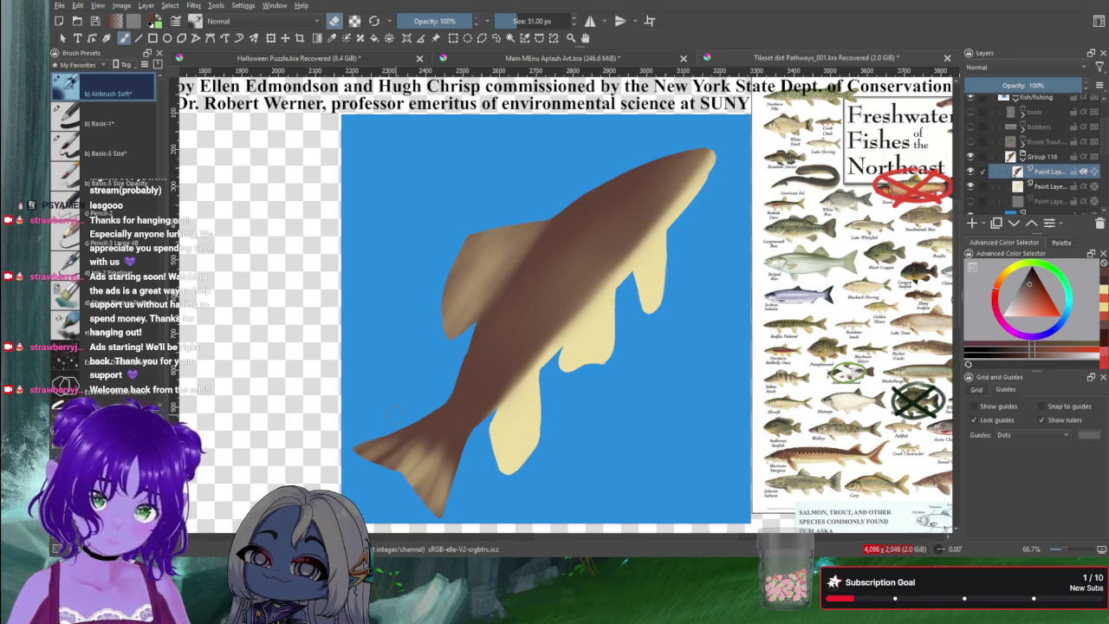
# Step: At 59 px, shade the tail base and lower tail with brown and lighter tan tones
pyautogui.press(']')
pyautogui.press(']')
pyautogui.press(']')
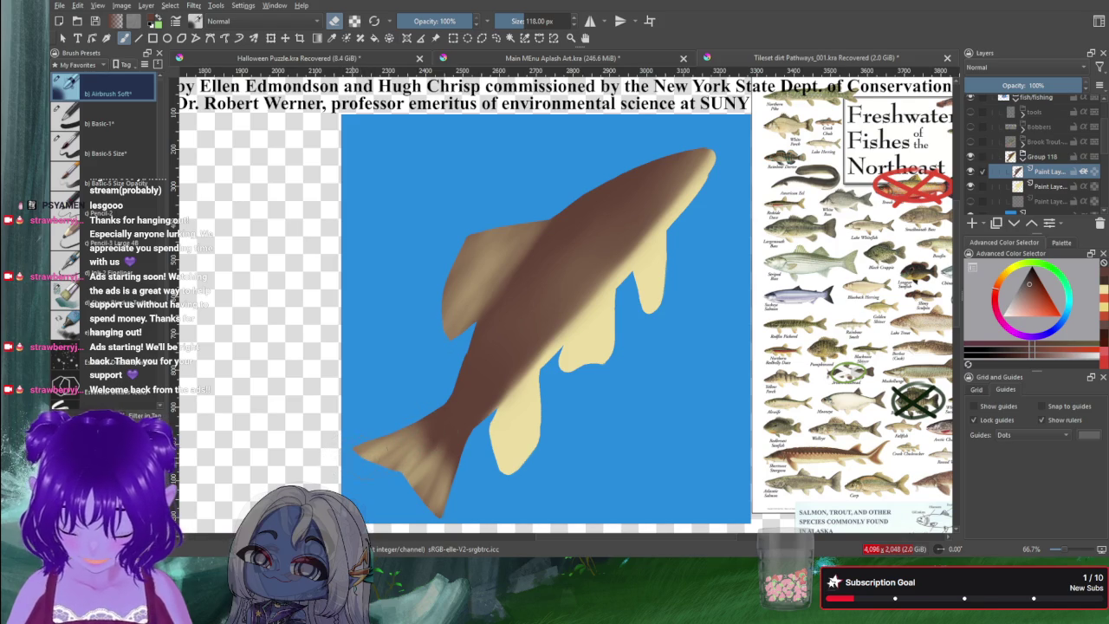
pyautogui.moveTo(429, 491)
pyautogui.mouseDown()
pyautogui.moveTo(434, 499)
pyautogui.moveTo(468, 424)
pyautogui.moveTo(451, 468)
pyautogui.moveTo(424, 485)
pyautogui.mouseUp()
pyautogui.moveTo(455, 416)
pyautogui.mouseDown()
pyautogui.moveTo(407, 468)
pyautogui.moveTo(425, 429)
pyautogui.mouseUp()
pyautogui.moveTo(364, 451)
pyautogui.mouseDown()
pyautogui.moveTo(403, 442)
pyautogui.moveTo(446, 410)
pyautogui.mouseUp()
pyautogui.moveTo(420, 464); pyautogui.dragTo(429, 501)
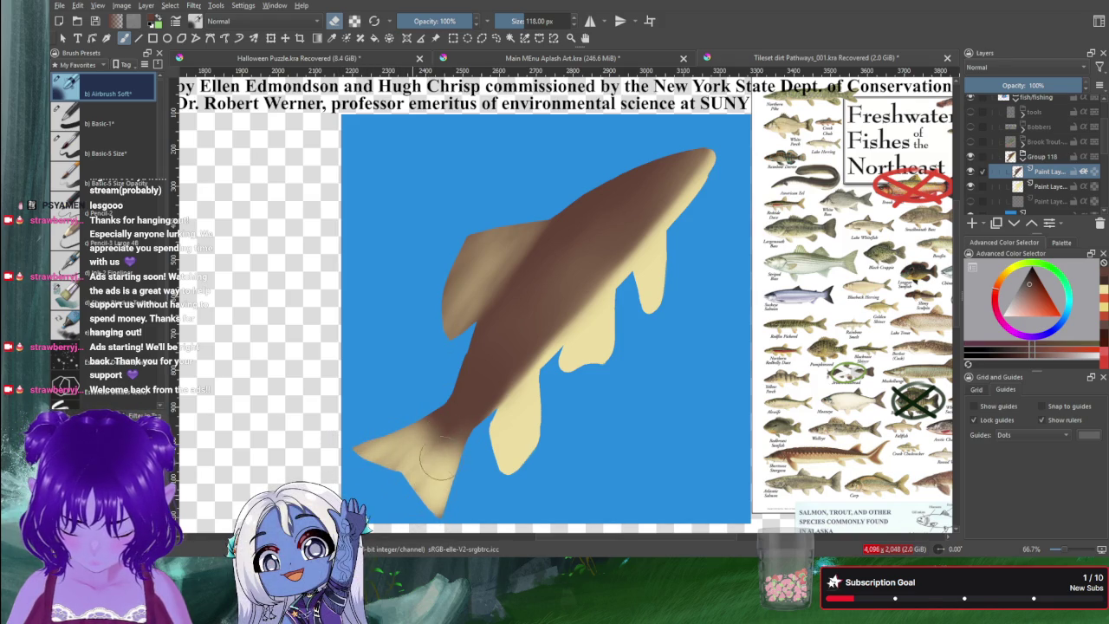
pyautogui.moveTo(437, 458); pyautogui.dragTo(435, 444)
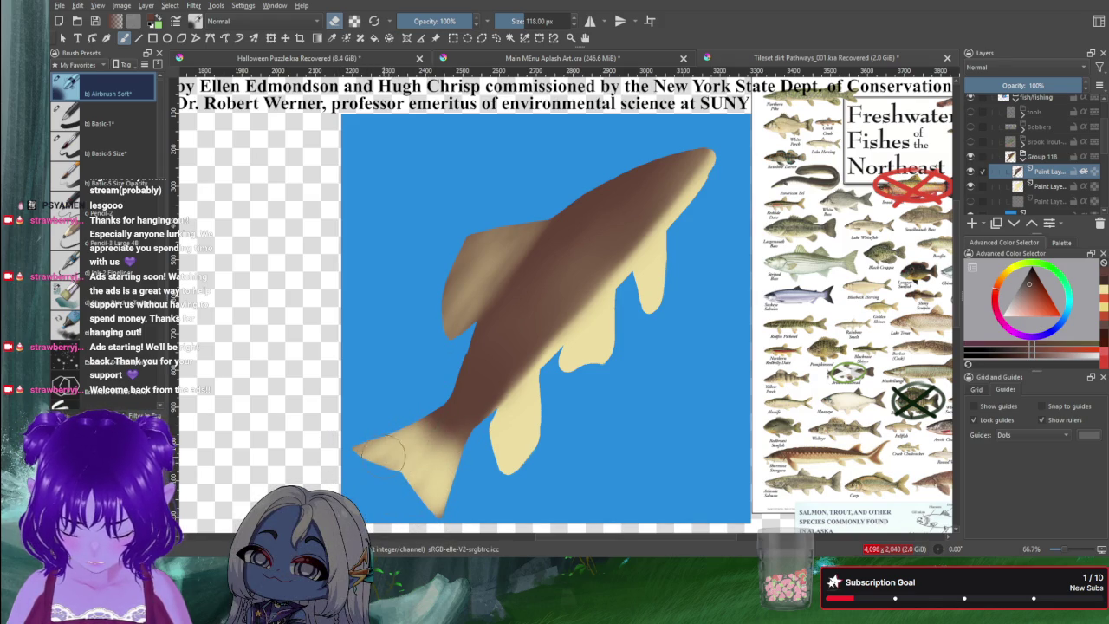
pyautogui.moveTo(392, 452); pyautogui.dragTo(433, 425)
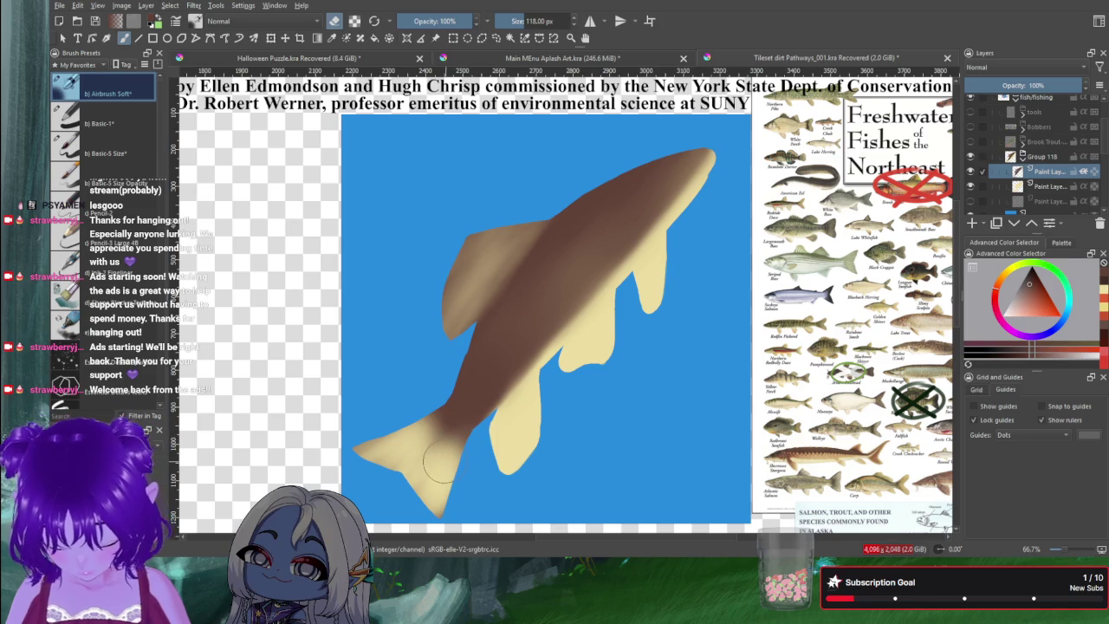
pyautogui.moveTo(463, 414); pyautogui.dragTo(433, 453)
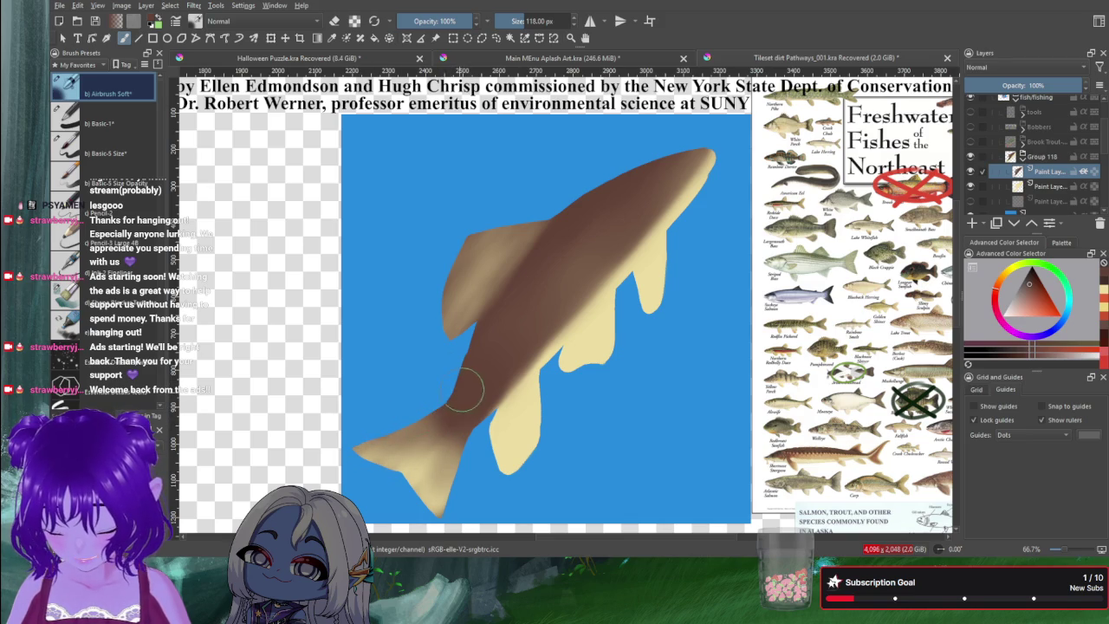
pyautogui.moveTo(440, 463); pyautogui.dragTo(433, 501)
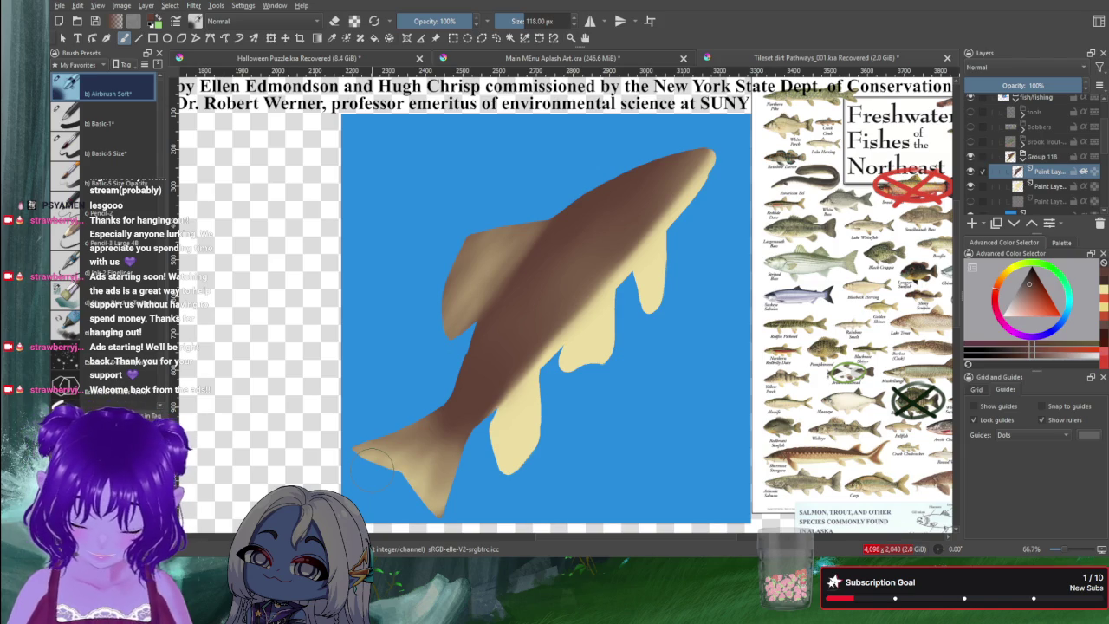
# Step: Choose a bright red painting colour in the Advanced Color Selector
pyautogui.click(1037, 294)
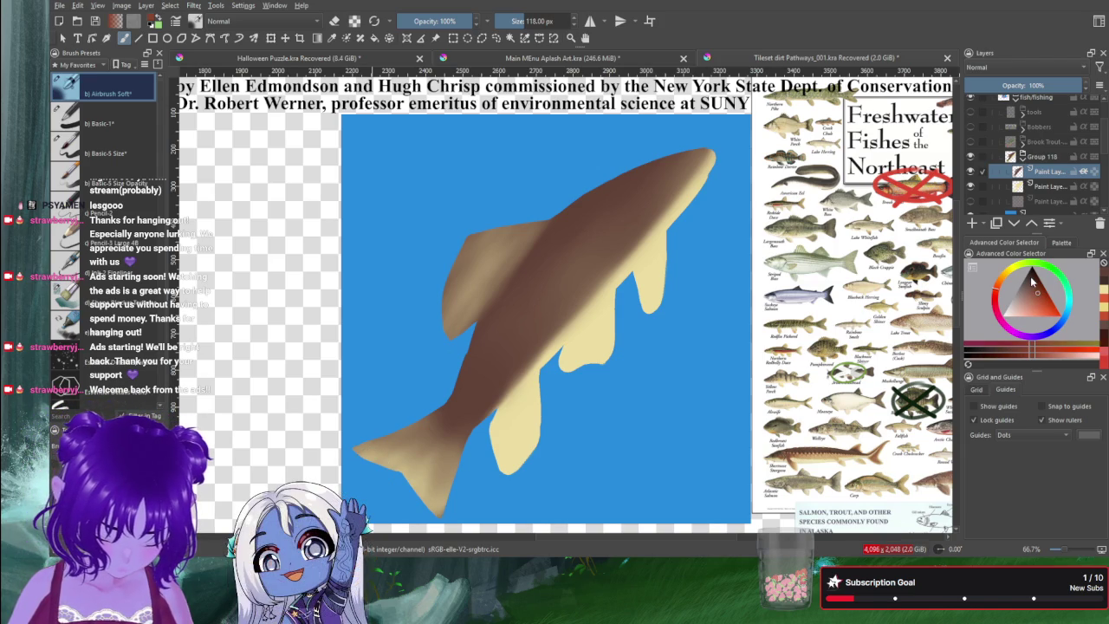
pyautogui.click(1046, 302)
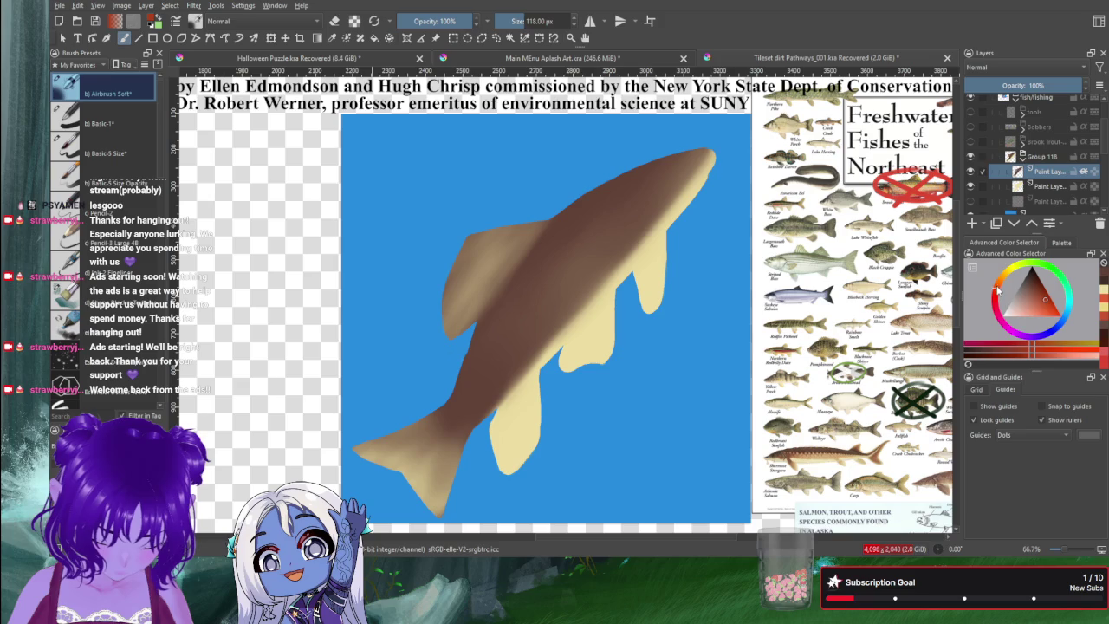
pyautogui.click(996, 291)
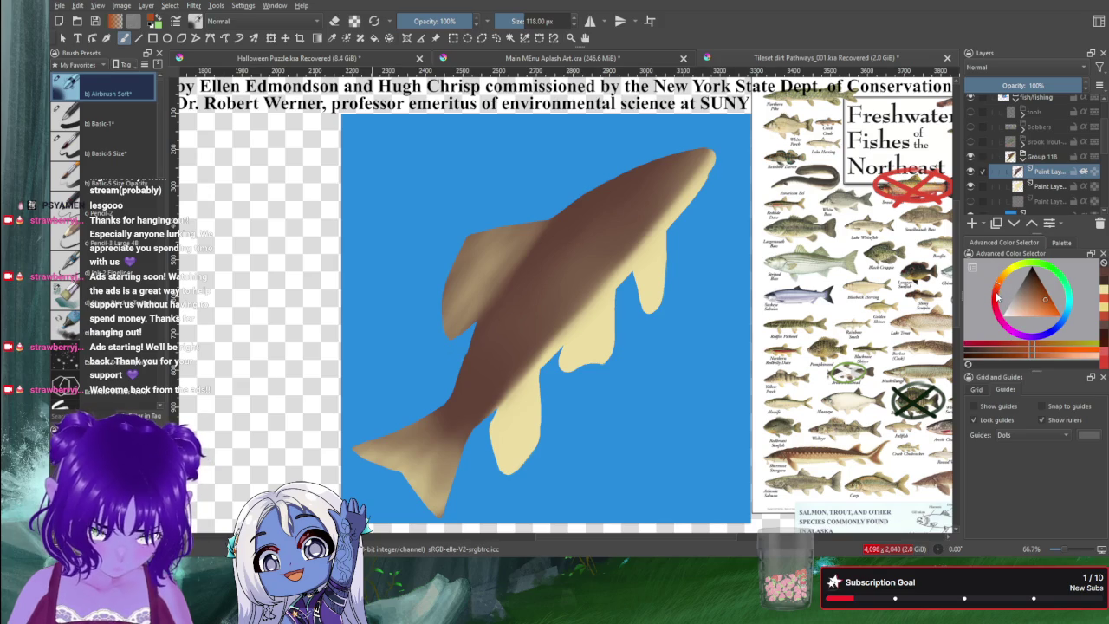
pyautogui.click(996, 294)
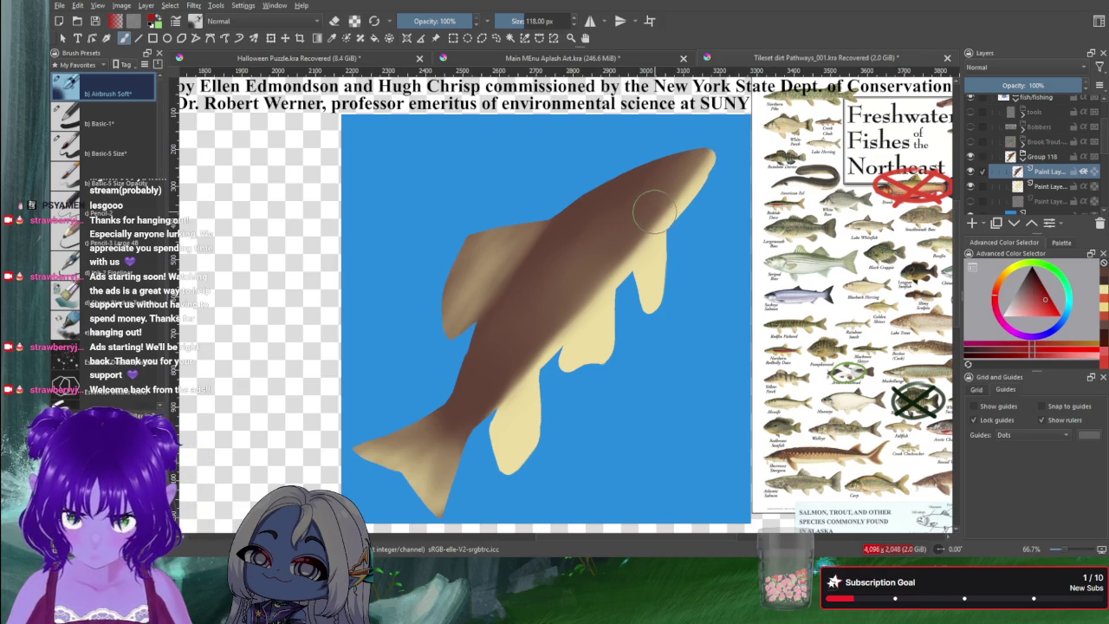
# Step: At 78 px, airbrush the red lateral stripe along the fish's side
pyautogui.press('[')
pyautogui.press('[')
pyautogui.press('[')
pyautogui.moveTo(657, 212); pyautogui.dragTo(631, 232)
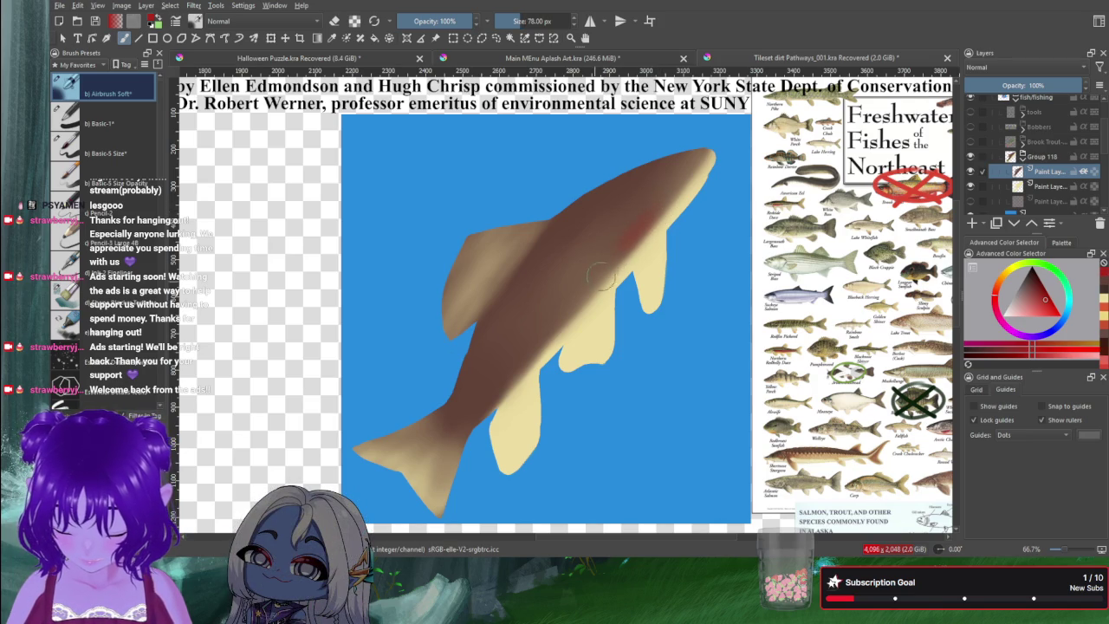
pyautogui.moveTo(644, 206)
pyautogui.mouseDown()
pyautogui.moveTo(655, 190)
pyautogui.moveTo(594, 253)
pyautogui.moveTo(662, 183)
pyautogui.moveTo(543, 316)
pyautogui.moveTo(631, 227)
pyautogui.moveTo(525, 364)
pyautogui.moveTo(558, 326)
pyautogui.moveTo(579, 278)
pyautogui.moveTo(454, 425)
pyautogui.moveTo(570, 280)
pyautogui.mouseUp()
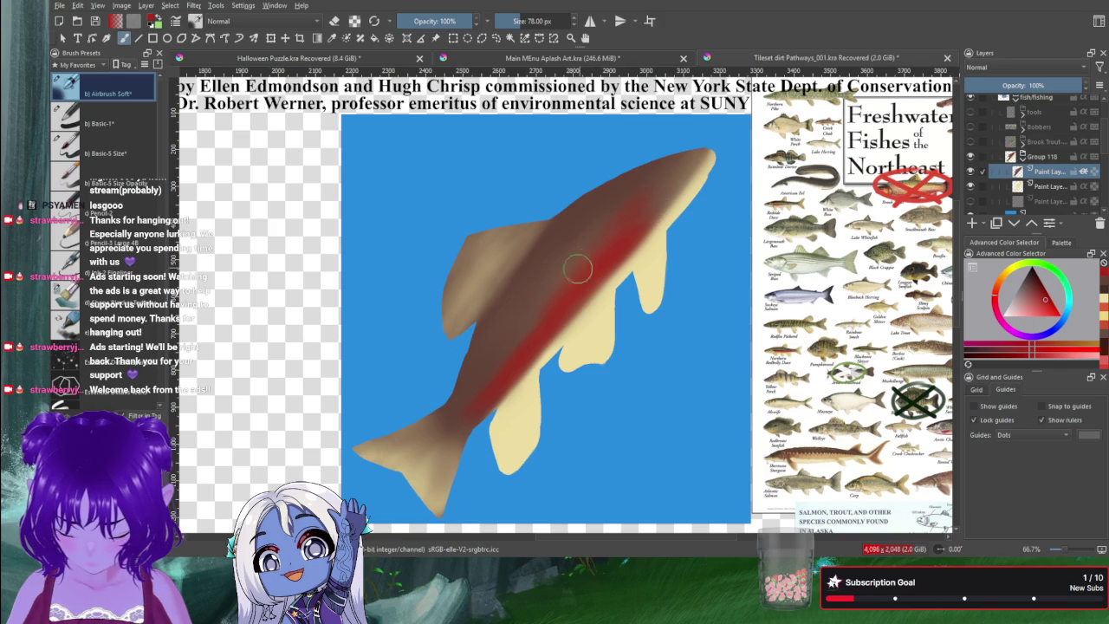
pyautogui.keyDown('ctrl'); pyautogui.click(618, 364); pyautogui.keyUp('ctrl')
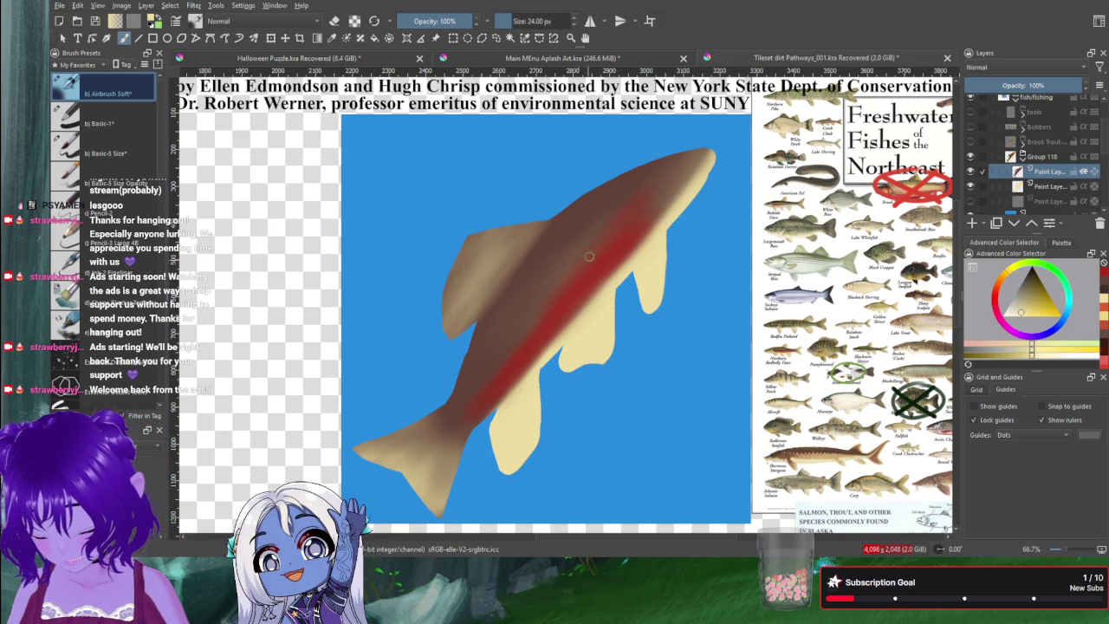
# Step: At about 41 px, blend the red stripe's edges and extend it toward the tail
pyautogui.press('[')
pyautogui.press('[')
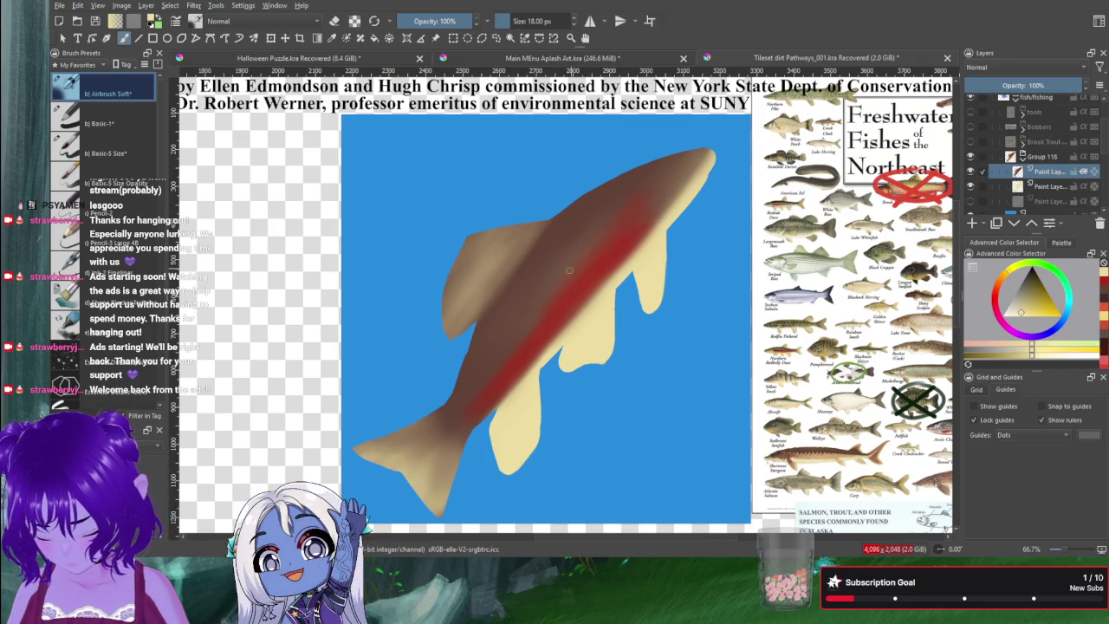
pyautogui.keyDown('shift'); pyautogui.moveTo(569, 271); pyautogui.dragTo(600, 241); pyautogui.keyUp('shift')
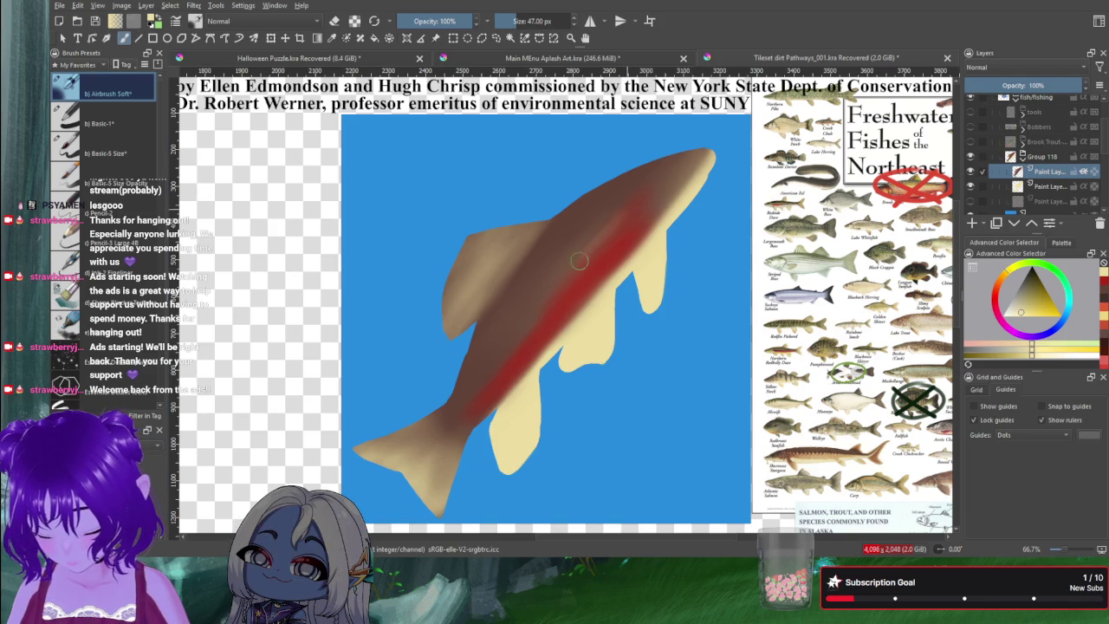
pyautogui.moveTo(563, 268); pyautogui.dragTo(524, 323)
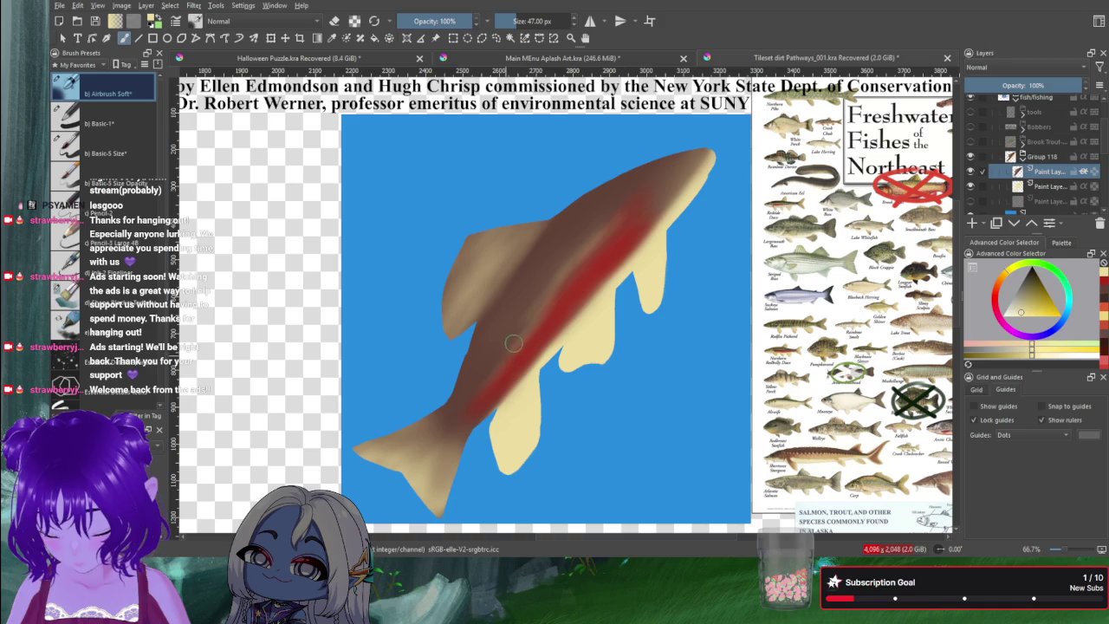
pyautogui.moveTo(487, 379); pyautogui.dragTo(460, 426)
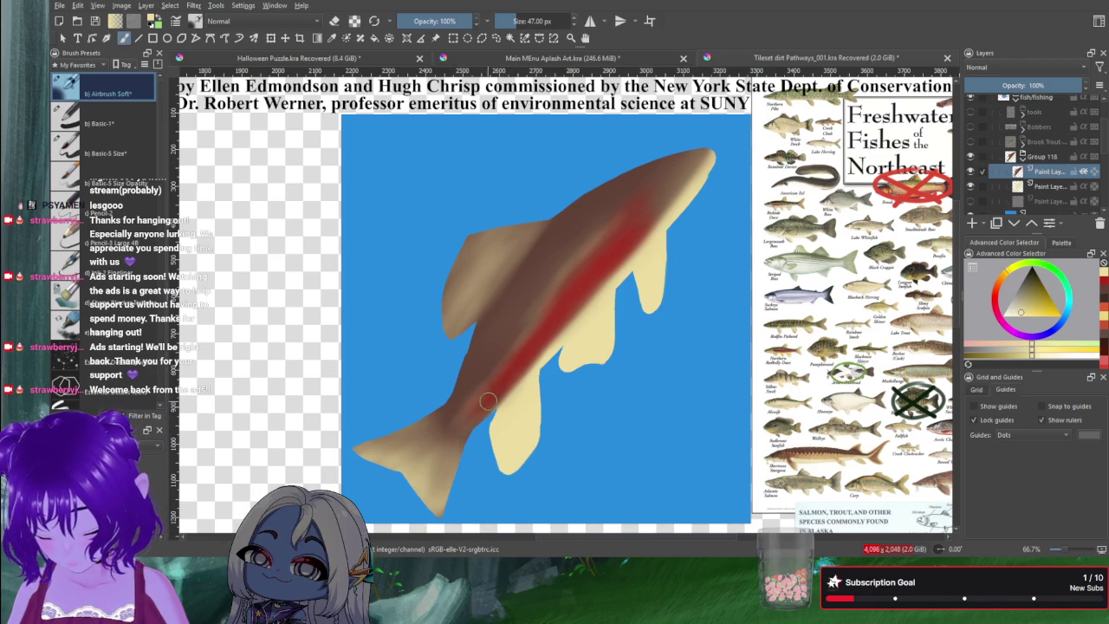
pyautogui.moveTo(488, 401); pyautogui.dragTo(456, 438)
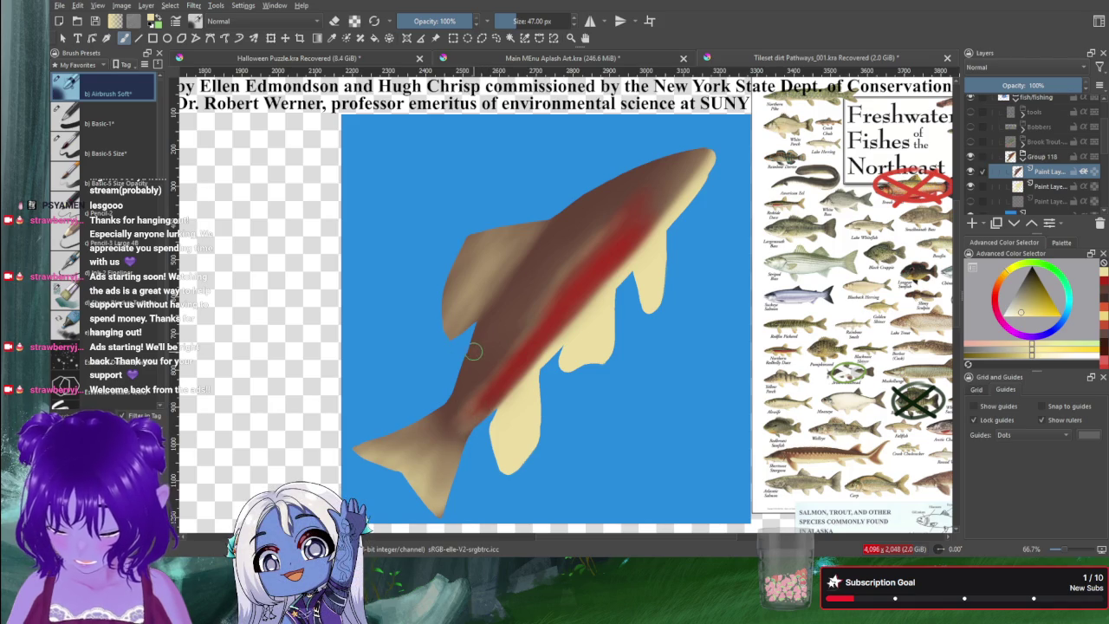
# Step: Sample the body's reddish-brown, pick a darker shade, and set the brush to 24 px
pyautogui.keyDown('ctrl'); pyautogui.click(564, 214); pyautogui.keyUp('ctrl')
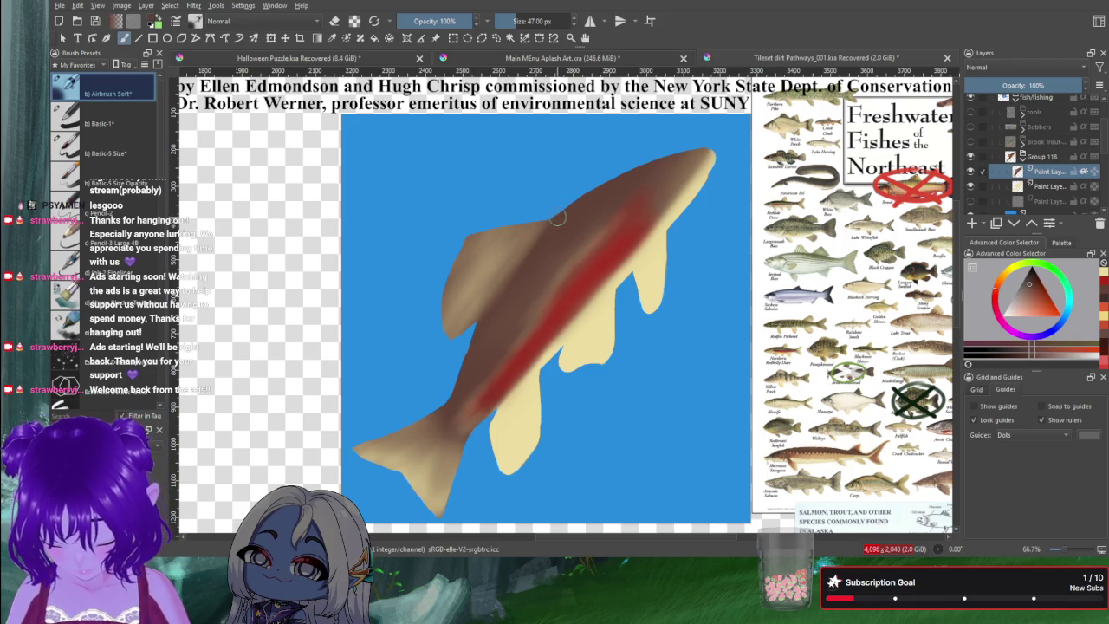
pyautogui.click(1031, 278)
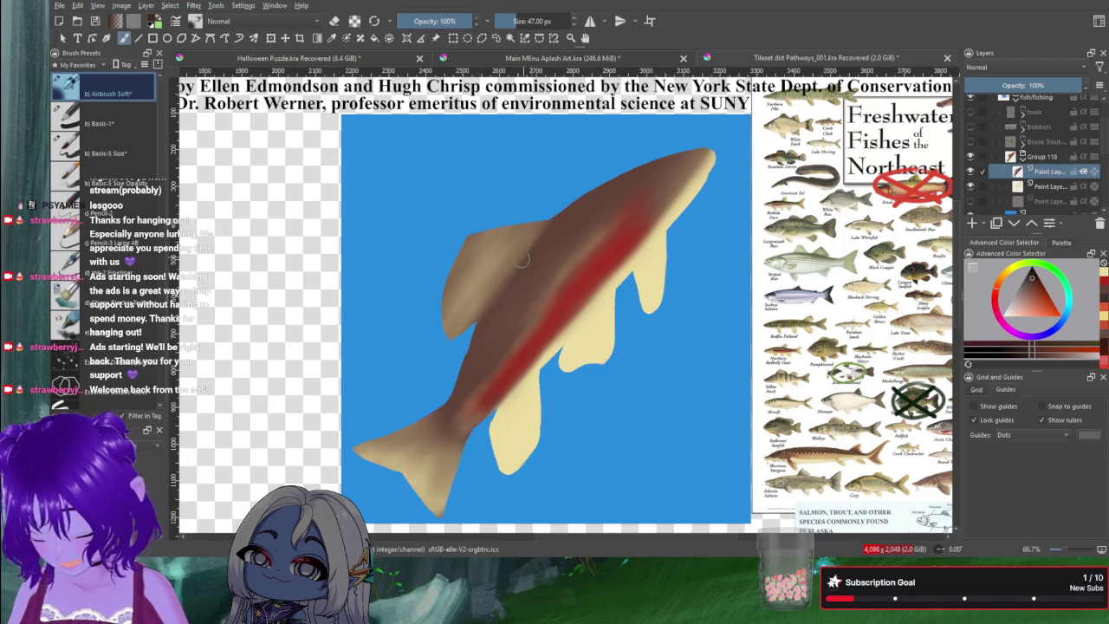
pyautogui.moveTo(549, 234); pyautogui.dragTo(537, 238)
pyautogui.press('[')
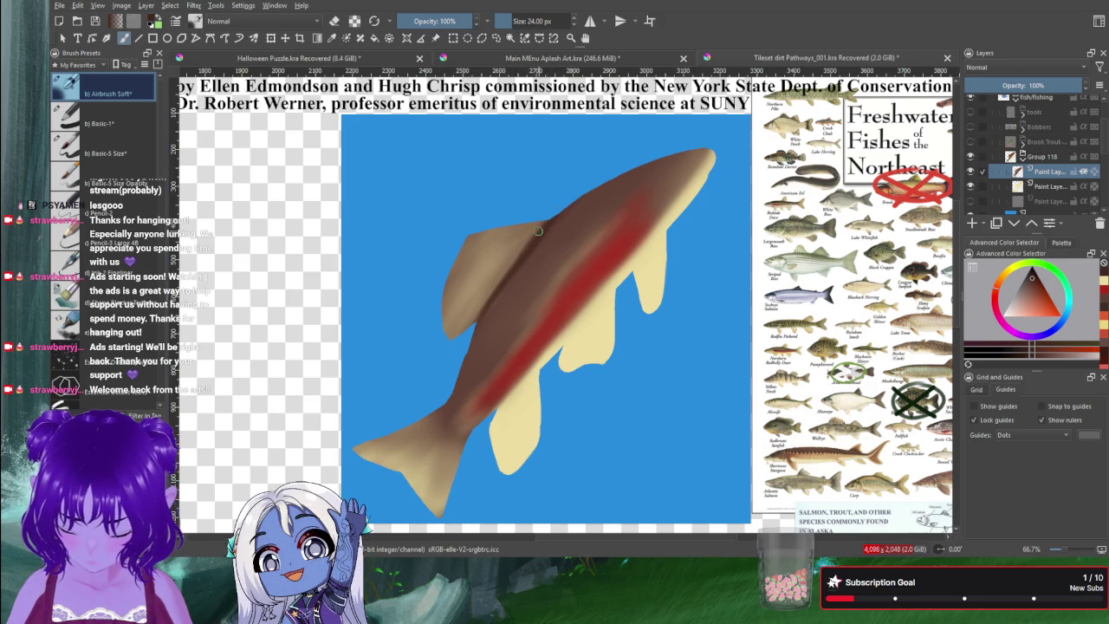
# Step: Resize the brush to 35 px and airbrush dark brown shading above the cream fin
pyautogui.press(']')
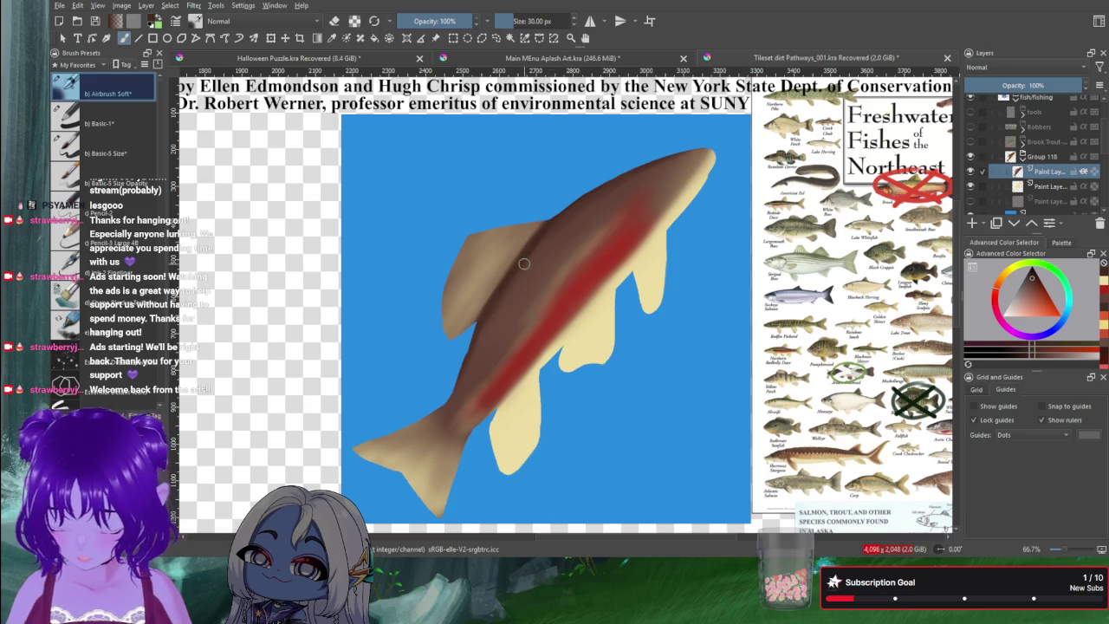
pyautogui.moveTo(529, 255); pyautogui.dragTo(680, 157)
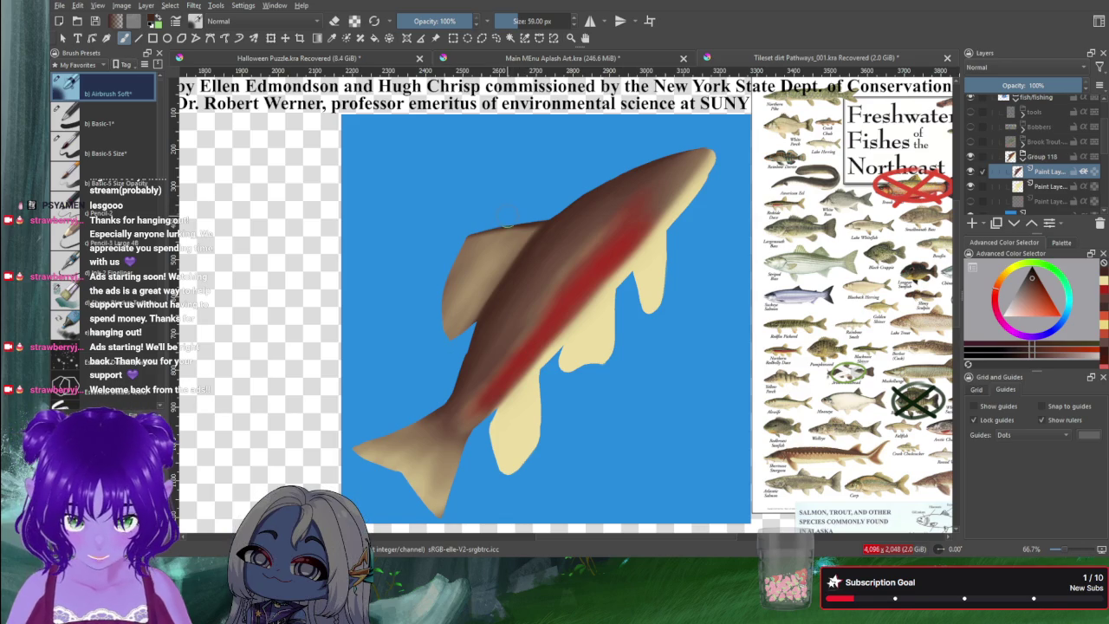
pyautogui.press('[')
pyautogui.press('[')
pyautogui.press('[')
pyautogui.press('[')
pyautogui.moveTo(524, 390); pyautogui.dragTo(537, 390)
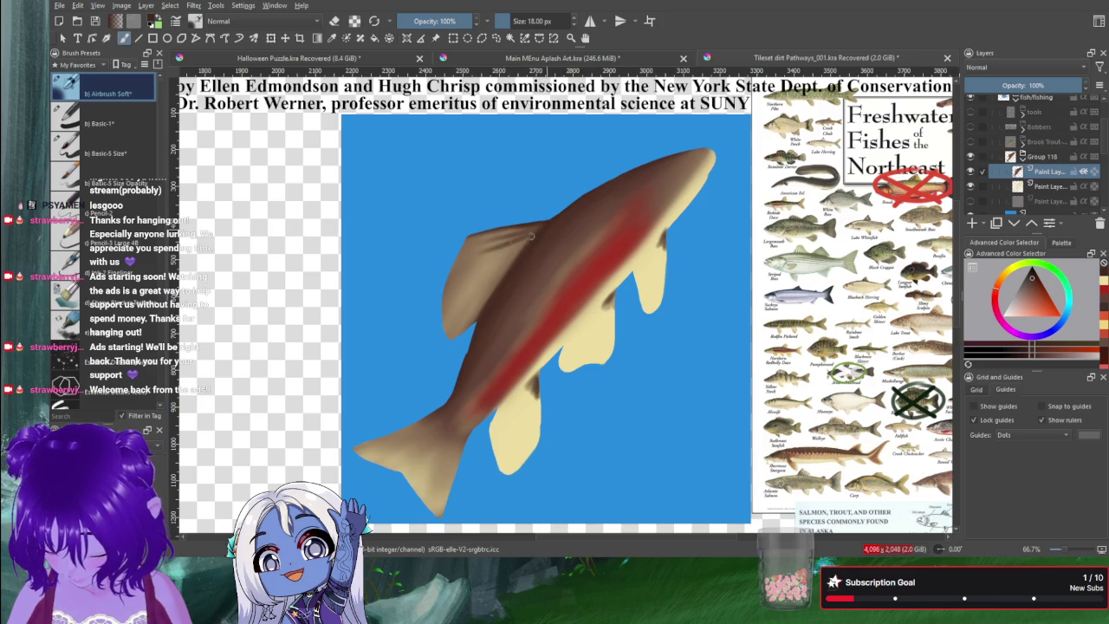
pyautogui.press('[')
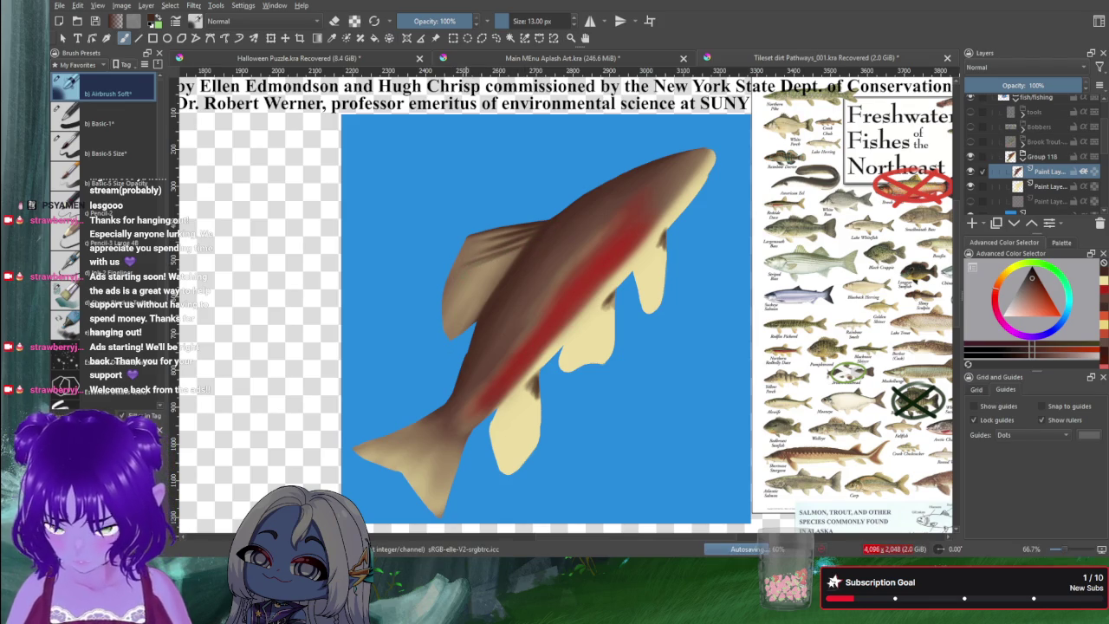
# Step: On the lower paint layer at 9 px, shade the body edge above the front fin with a darker colour, then undo it
pyautogui.press('[')
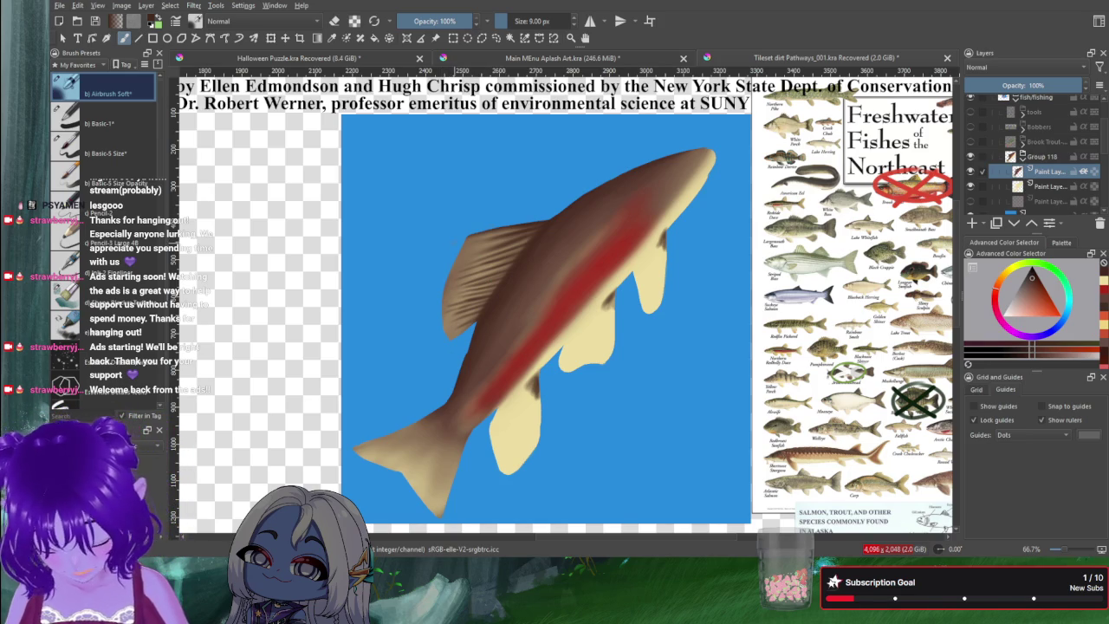
pyautogui.click(999, 180)
pyautogui.press('e')
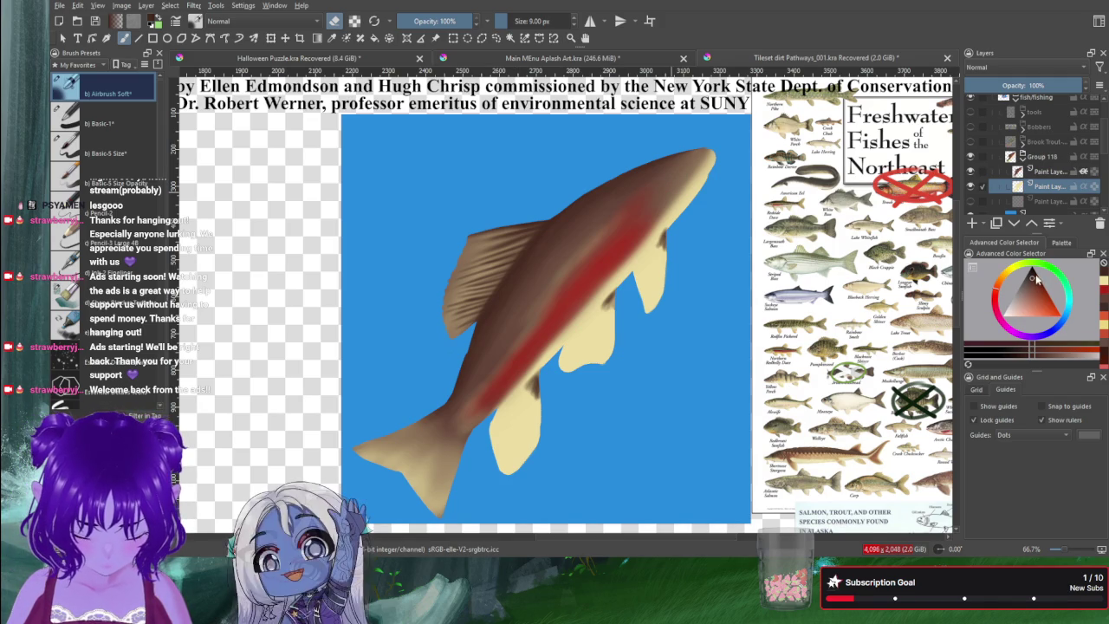
pyautogui.click(1037, 274)
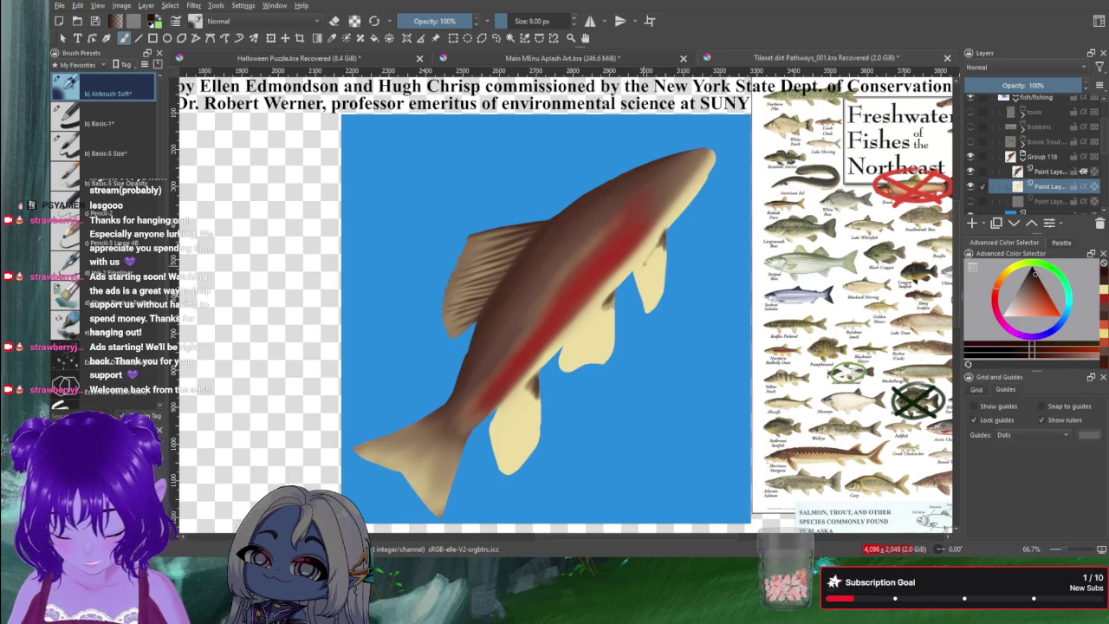
pyautogui.moveTo(665, 260)
pyautogui.mouseDown()
pyautogui.moveTo(662, 291)
pyautogui.moveTo(663, 271)
pyautogui.mouseUp()
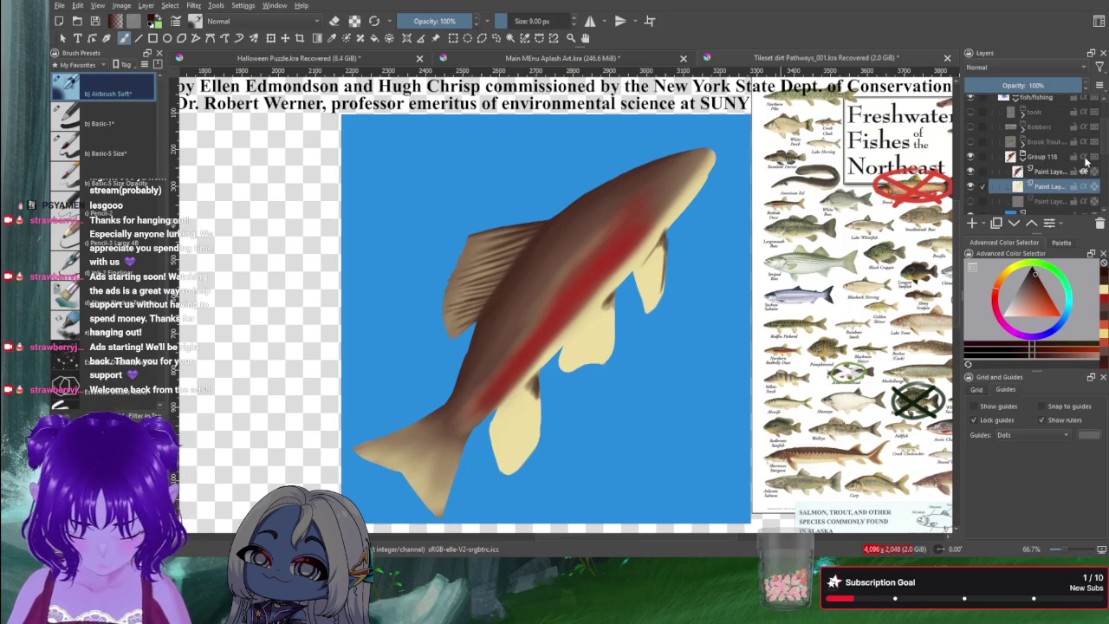
pyautogui.hotkey('ctrl', 'z')
pyautogui.hotkey('ctrl', 'z')
pyautogui.hotkey('ctrl', 'z')
pyautogui.hotkey('ctrl', 'z')
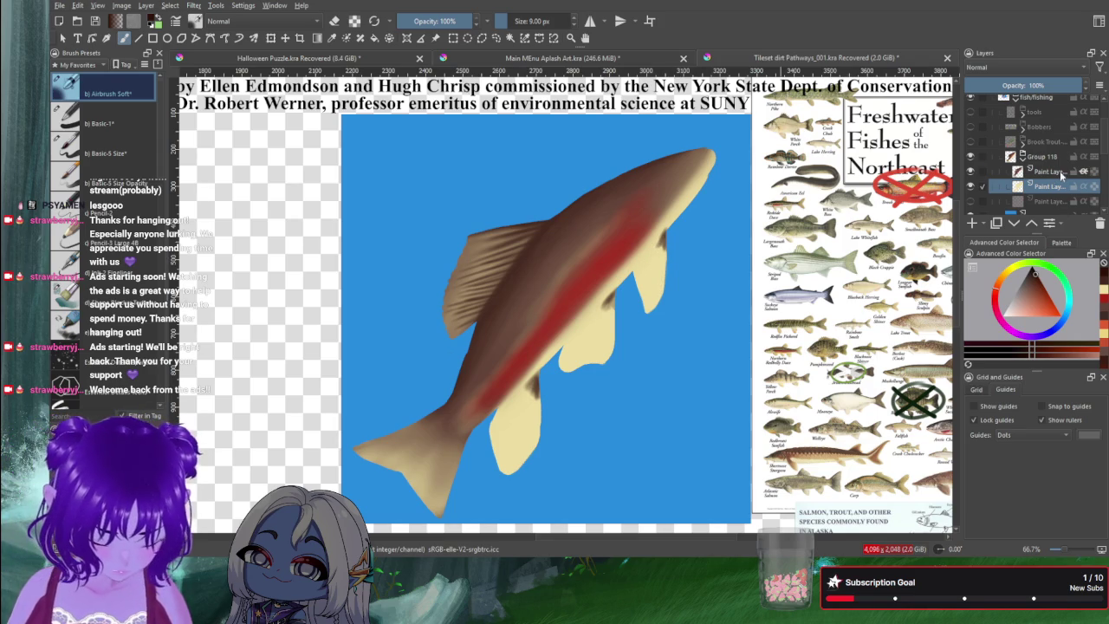
# Step: On the upper paint layer, paint dark rays and edge shading on the front fin and near the pelvic fin
pyautogui.click(1059, 171)
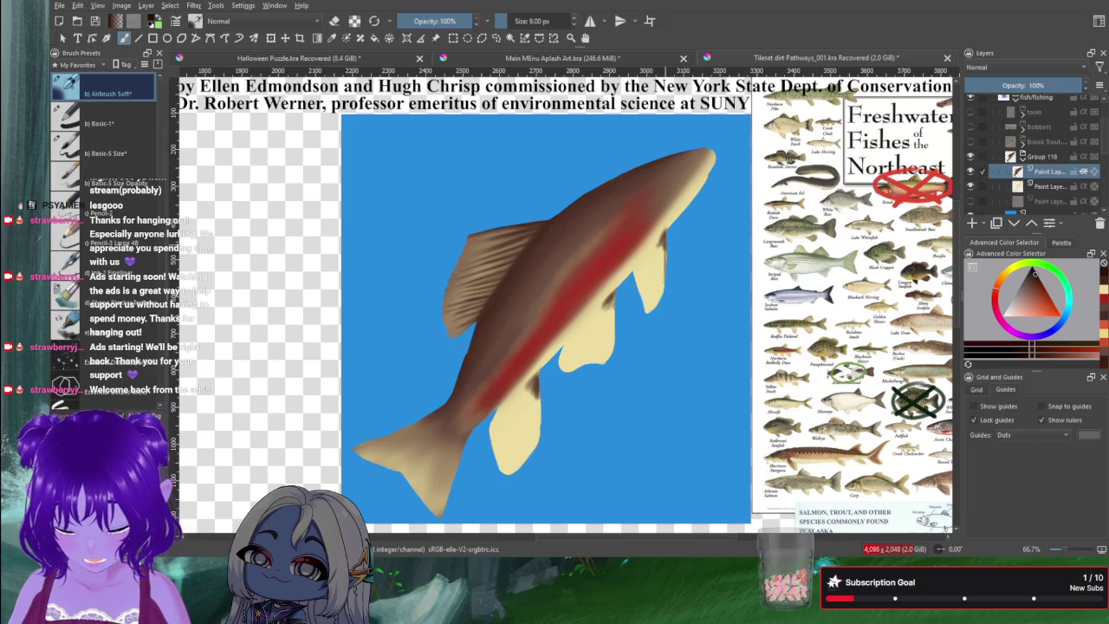
pyautogui.moveTo(664, 245); pyautogui.dragTo(662, 301)
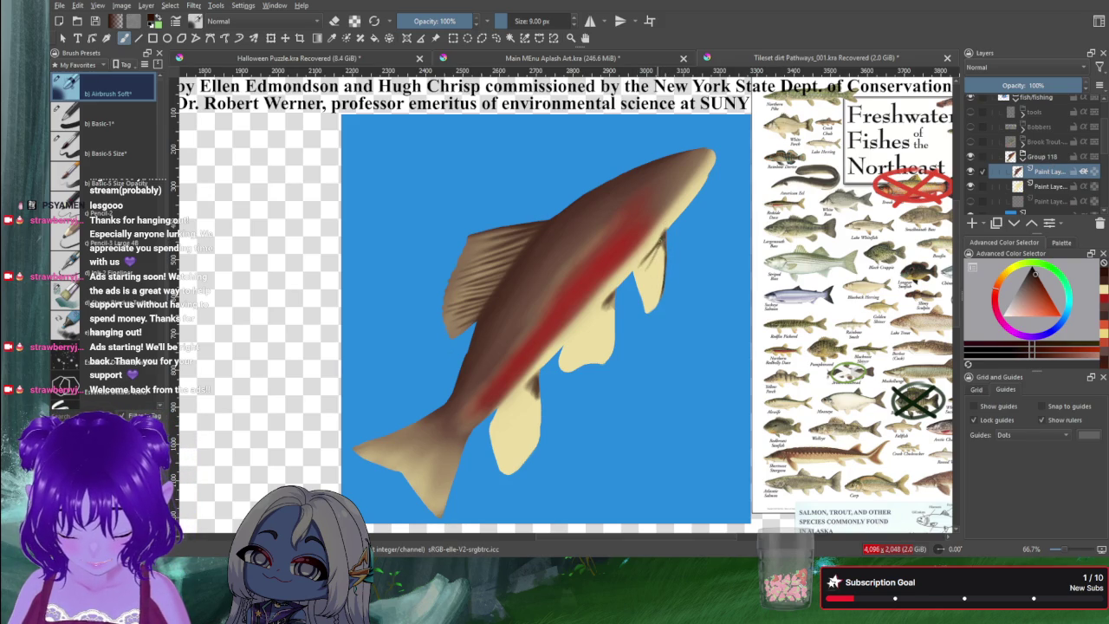
pyautogui.moveTo(648, 262); pyautogui.dragTo(645, 293)
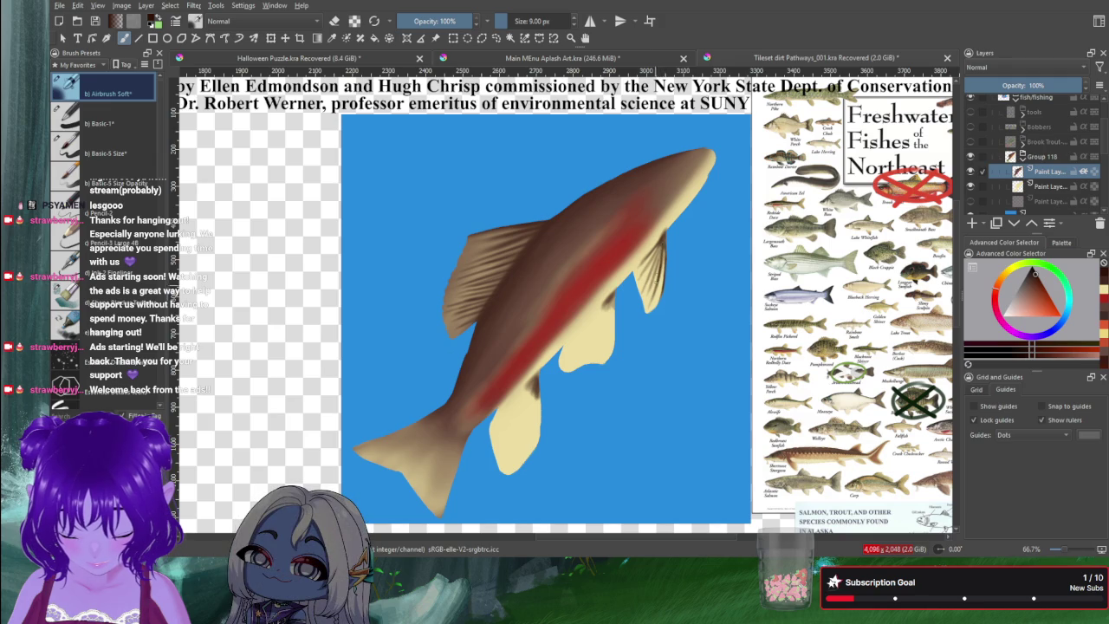
pyautogui.moveTo(657, 291); pyautogui.dragTo(660, 253)
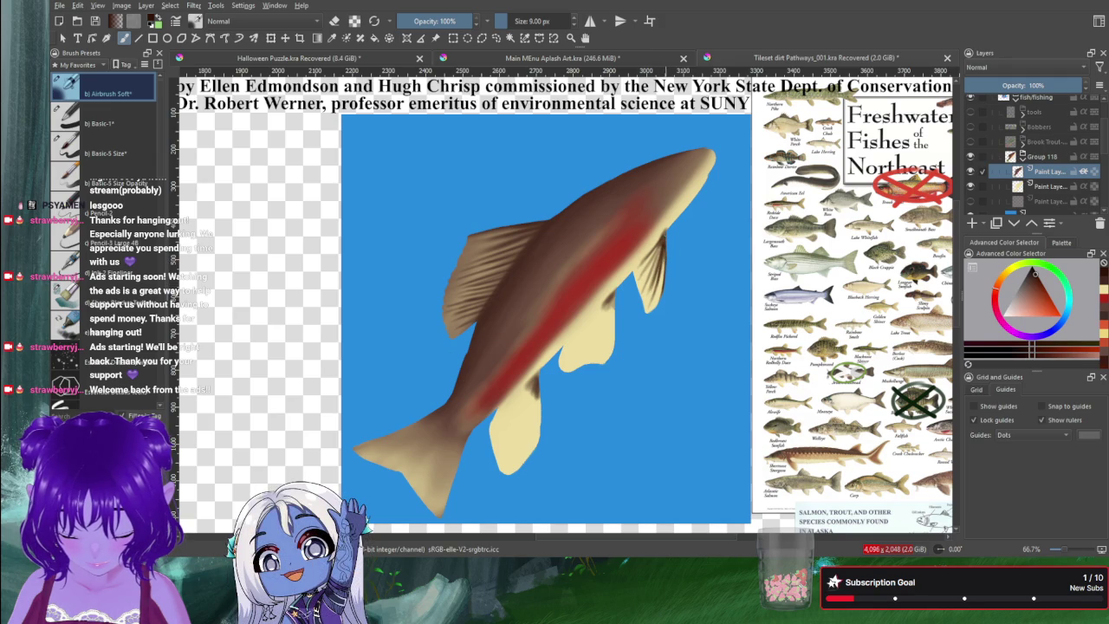
pyautogui.moveTo(651, 269); pyautogui.dragTo(662, 239)
pyautogui.moveTo(647, 283)
pyautogui.mouseDown()
pyautogui.moveTo(657, 255)
pyautogui.moveTo(643, 272)
pyautogui.moveTo(658, 275)
pyautogui.moveTo(659, 289)
pyautogui.mouseUp()
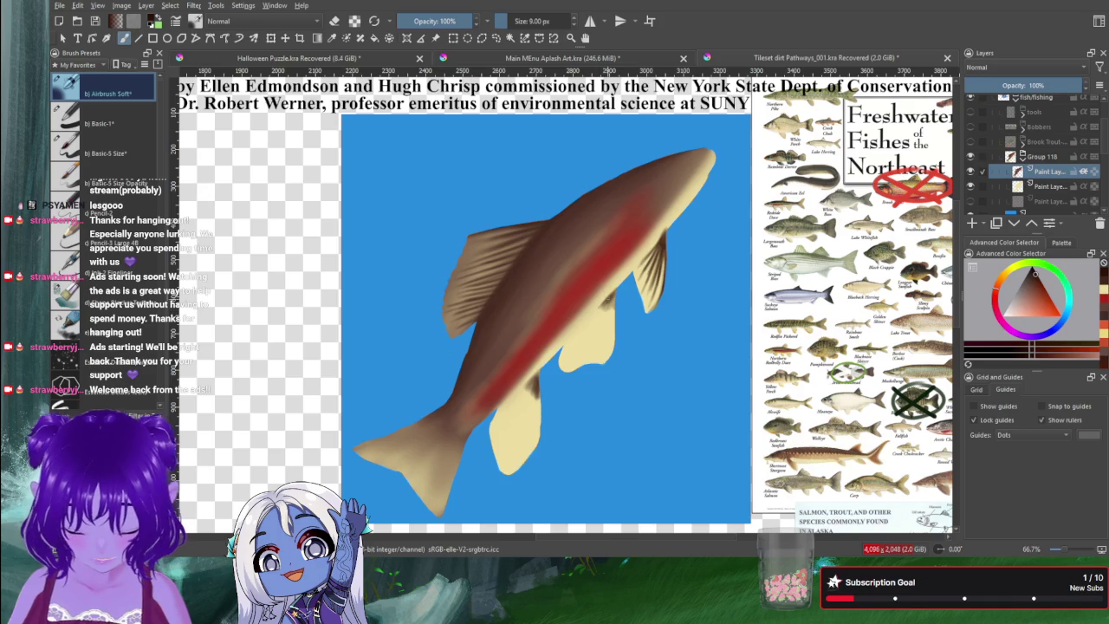
pyautogui.moveTo(581, 334); pyautogui.dragTo(605, 304)
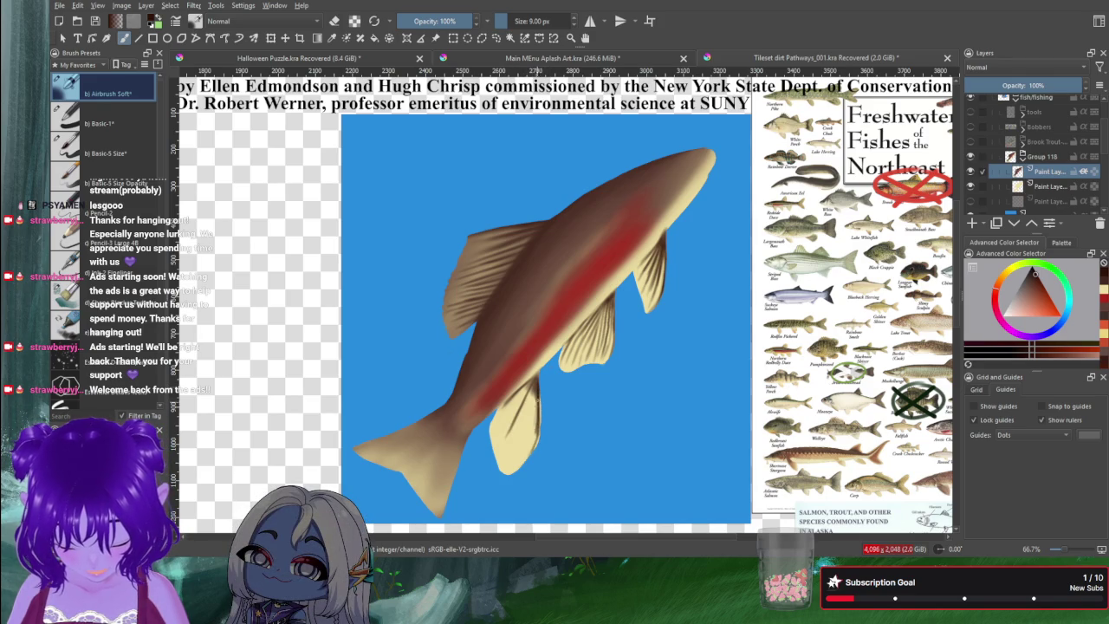
# Step: Paint four dark ray strokes on the rear lower fin and dark marks along the tail
pyautogui.moveTo(535, 381); pyautogui.dragTo(527, 441)
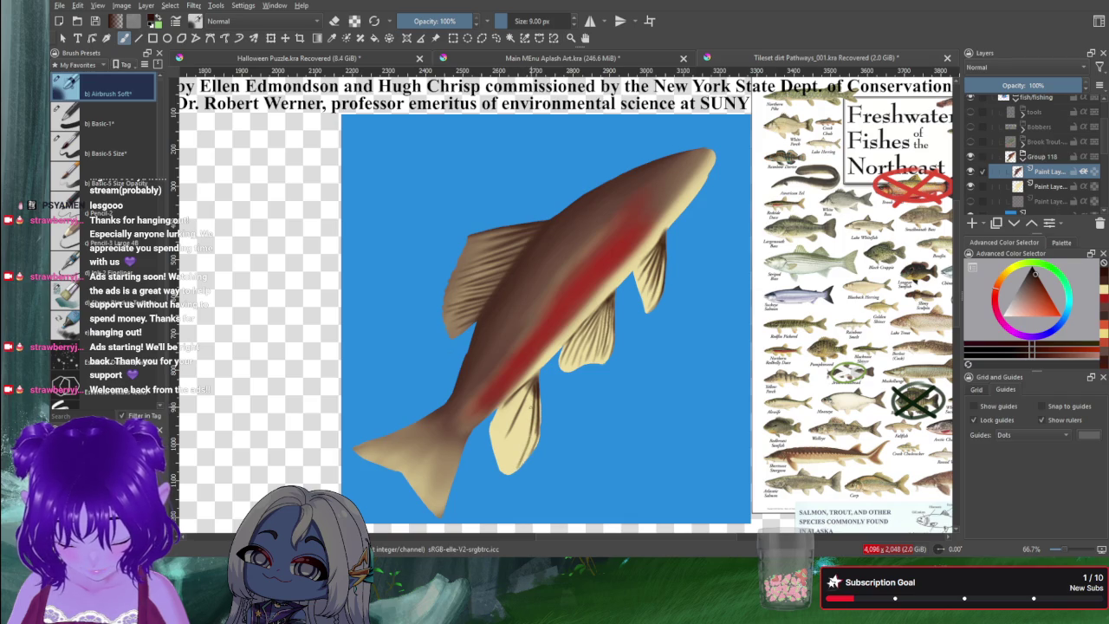
pyautogui.moveTo(532, 391); pyautogui.dragTo(511, 469)
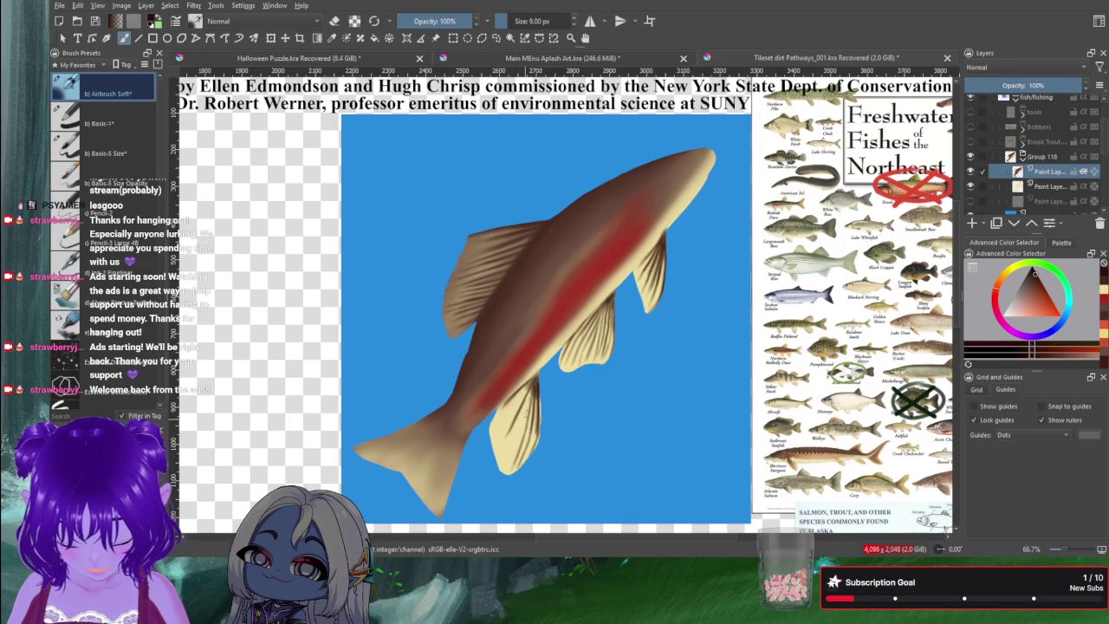
pyautogui.moveTo(532, 388); pyautogui.dragTo(501, 470)
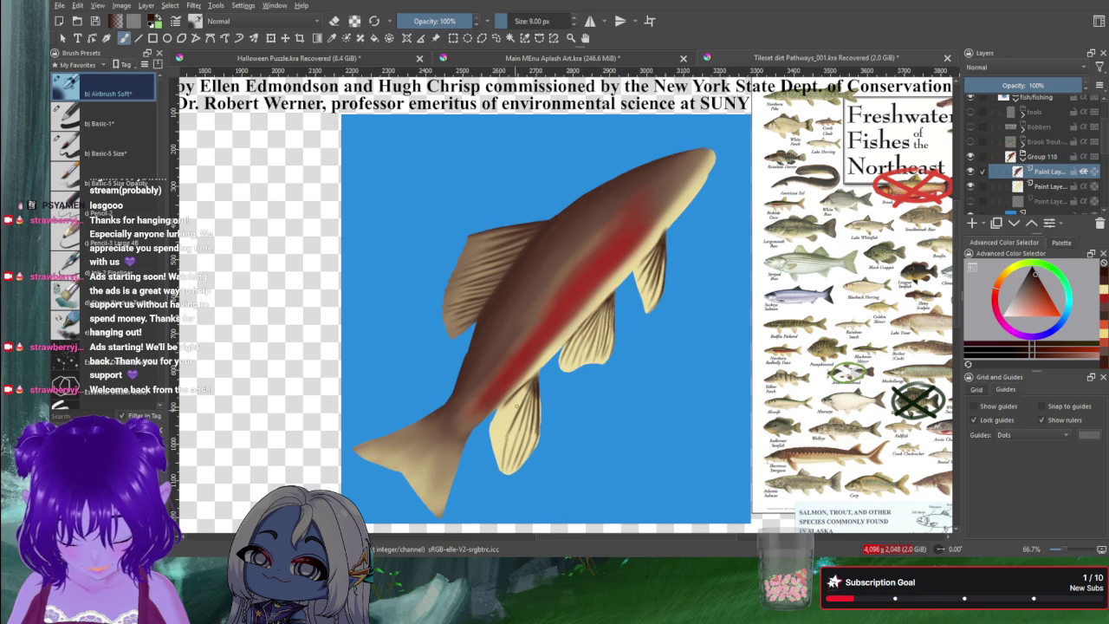
pyautogui.moveTo(523, 387); pyautogui.dragTo(498, 459)
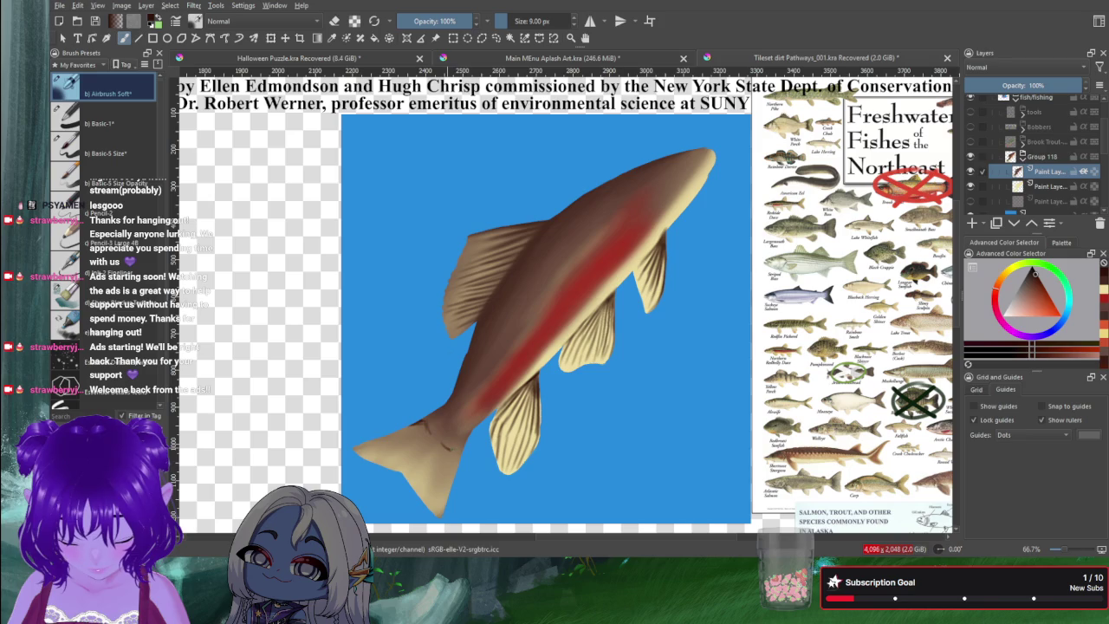
pyautogui.moveTo(457, 461); pyautogui.dragTo(444, 511)
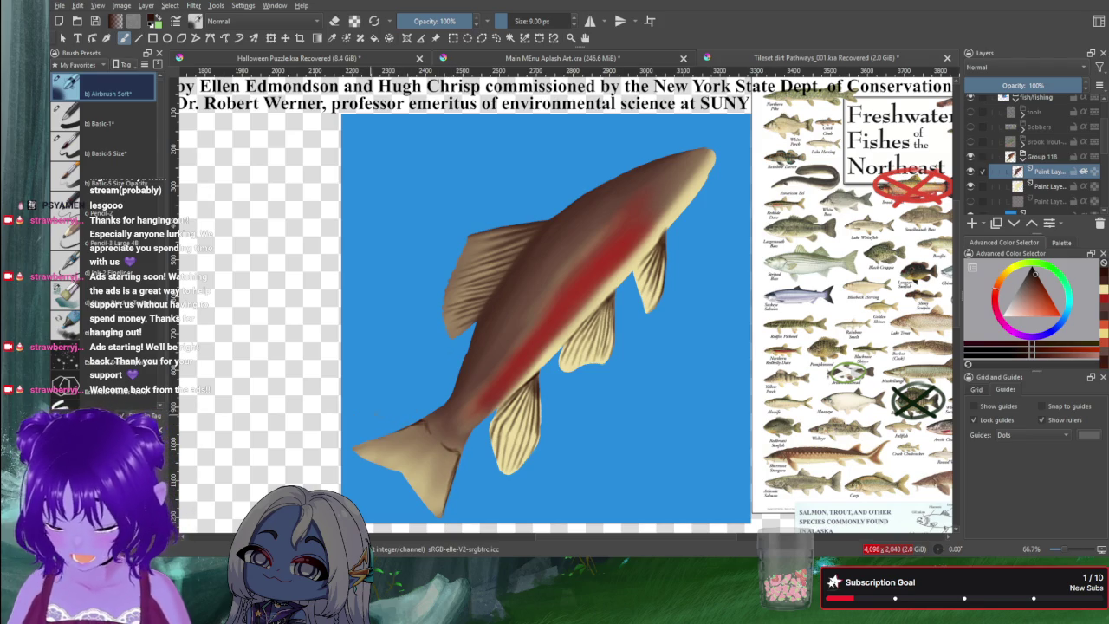
pyautogui.moveTo(373, 440)
pyautogui.mouseDown()
pyautogui.moveTo(356, 447)
pyautogui.moveTo(385, 438)
pyautogui.mouseUp()
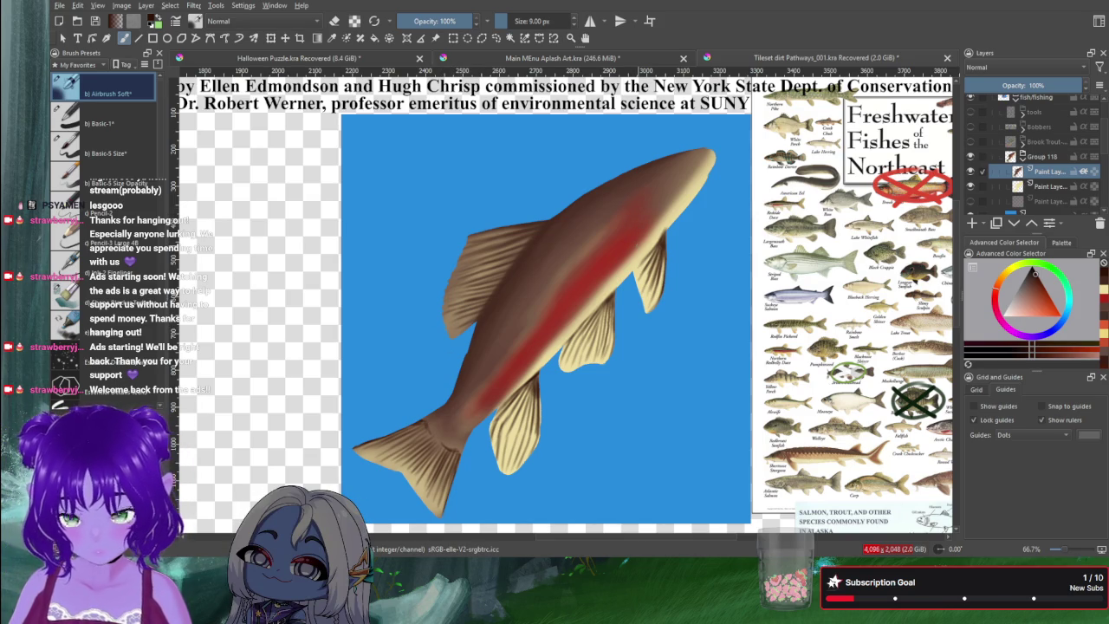
# Step: On the paint layer below, choose a slightly darker pale-fin shade and enlarge the brush to 13 px
pyautogui.click(1051, 187)
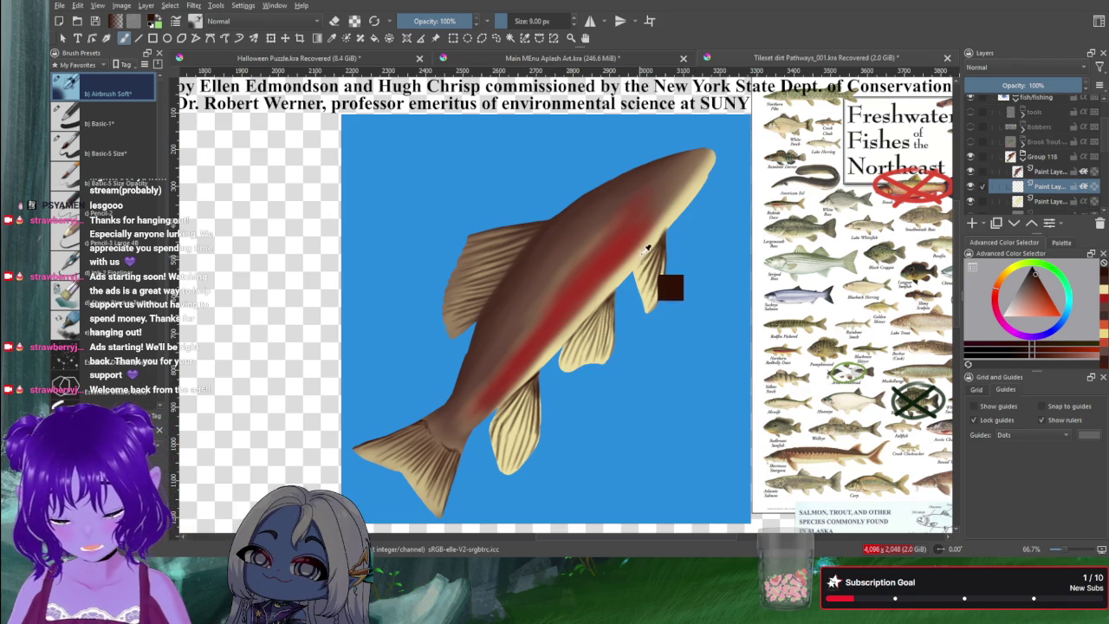
pyautogui.keyDown('ctrl'); pyautogui.click(639, 253); pyautogui.keyUp('ctrl')
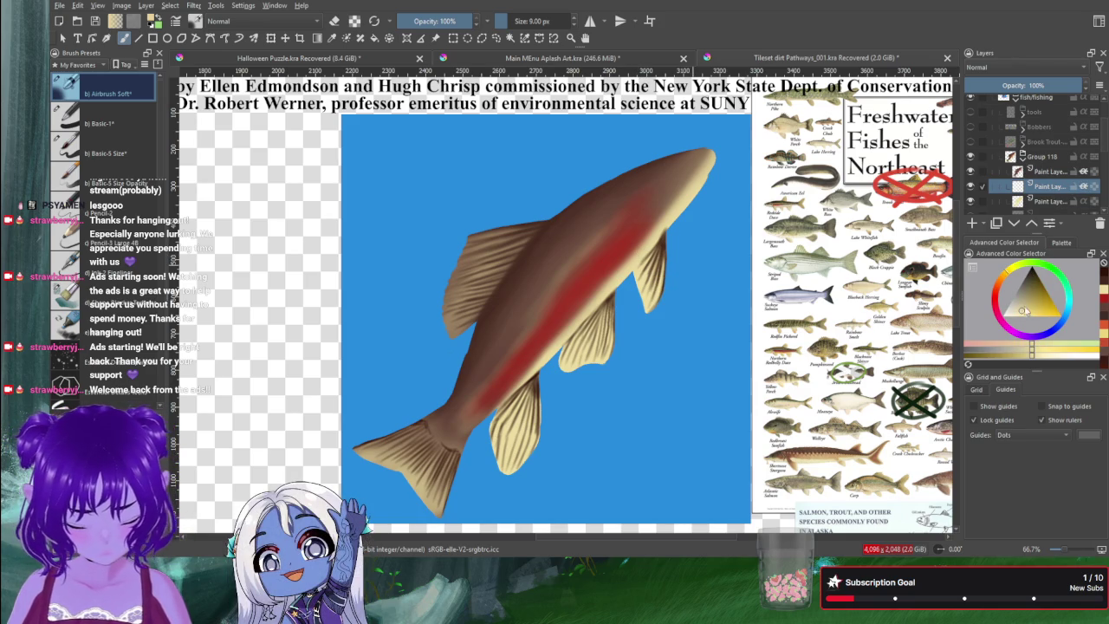
pyautogui.click(1021, 308)
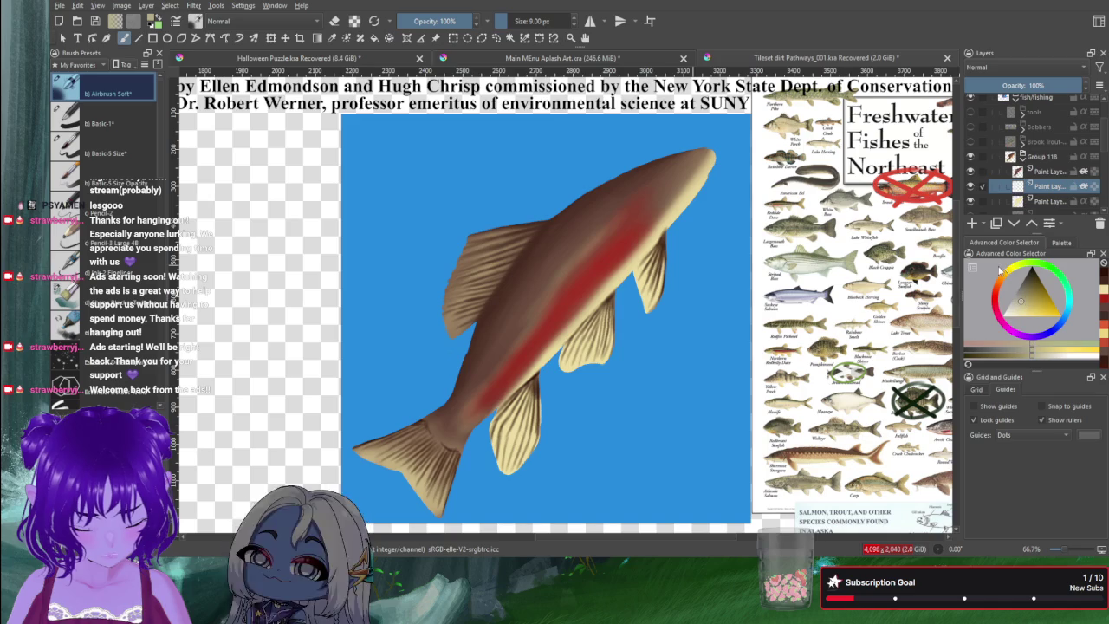
pyautogui.press(']')
pyautogui.press(']')
pyautogui.press(']')
pyautogui.press(']')
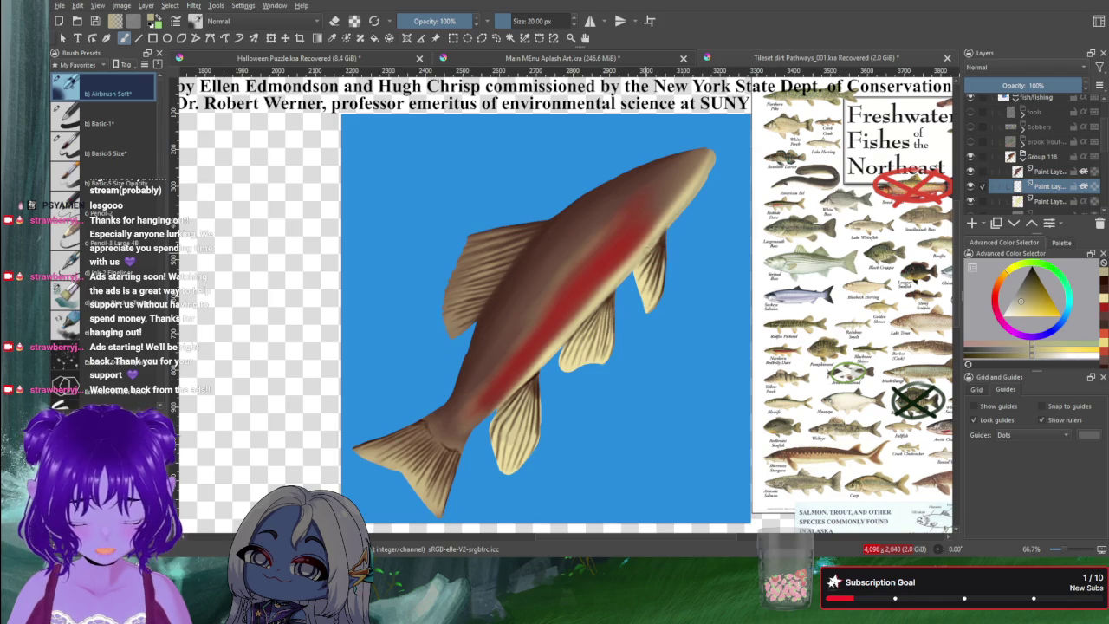
# Step: Sample a dark fish colour, shift its hue, and paint darker shading along the upper back
pyautogui.keyDown('ctrl'); pyautogui.click(660, 234); pyautogui.keyUp('ctrl')
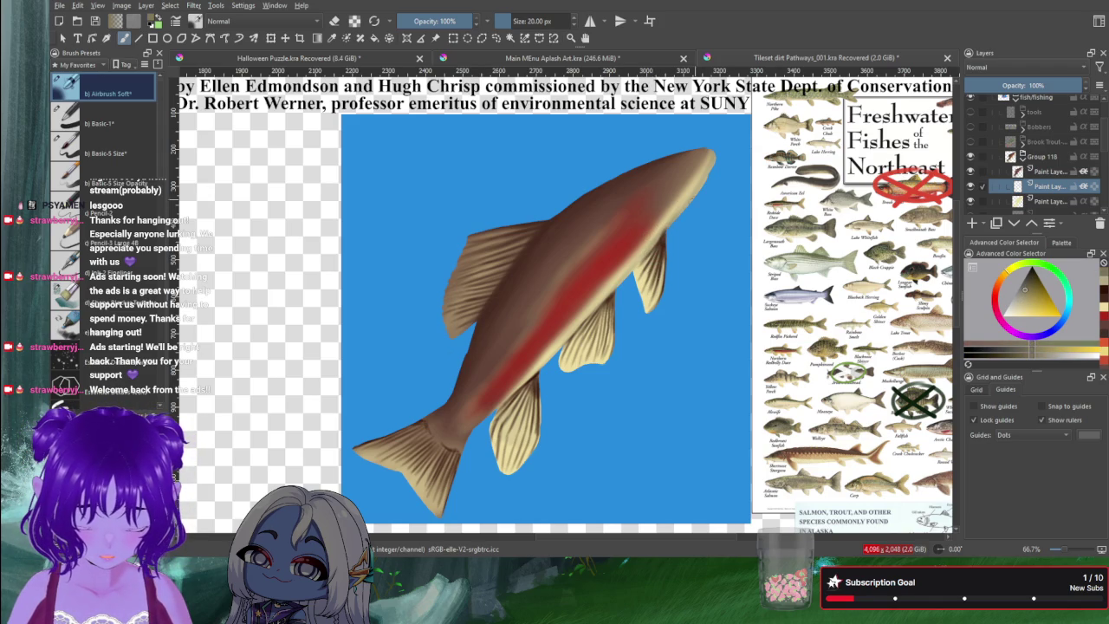
pyautogui.click(1003, 274)
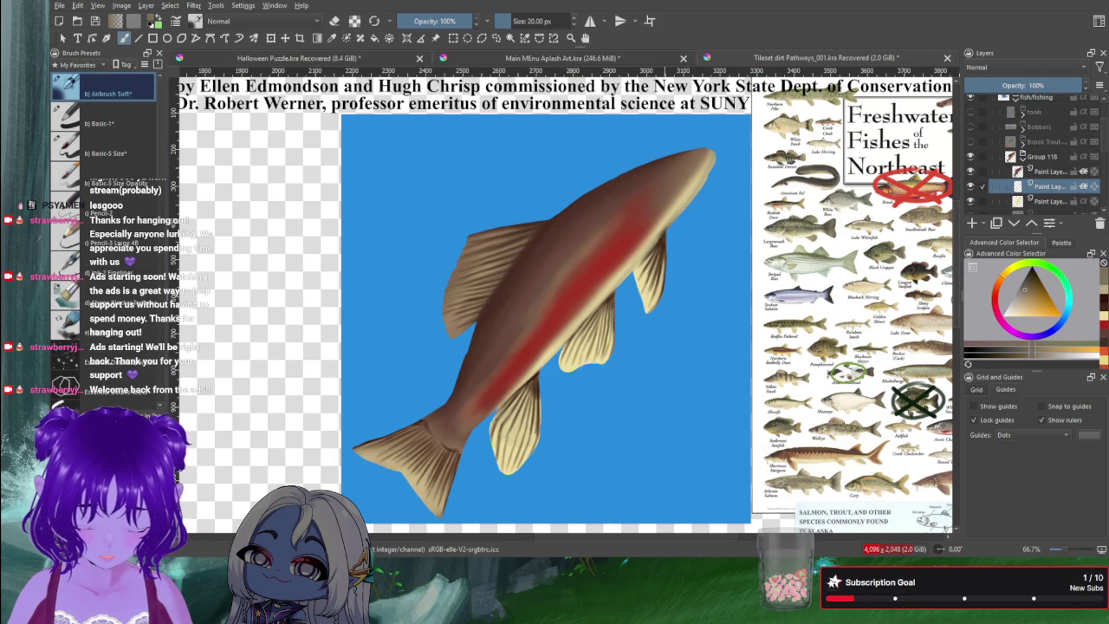
pyautogui.moveTo(676, 212); pyautogui.dragTo(693, 186)
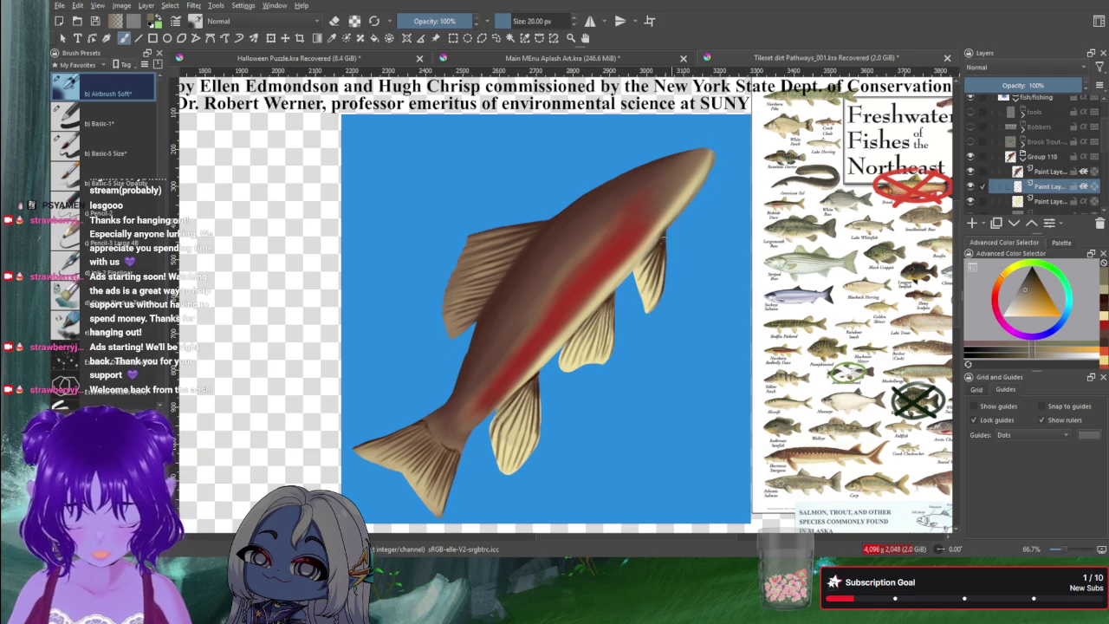
pyautogui.press('[')
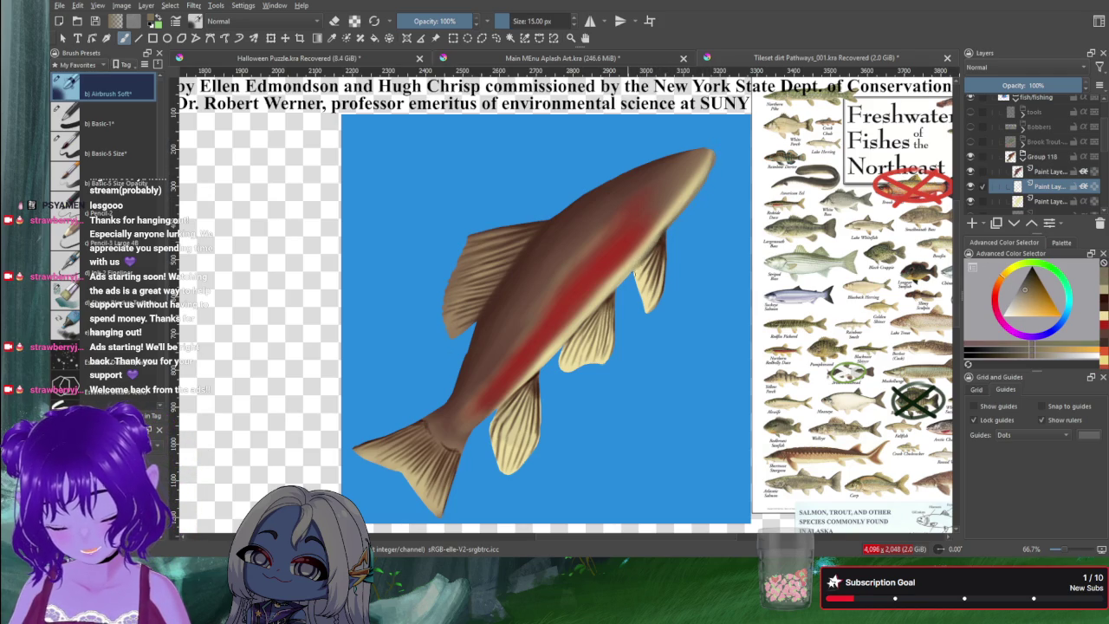
pyautogui.moveTo(650, 244); pyautogui.dragTo(629, 276)
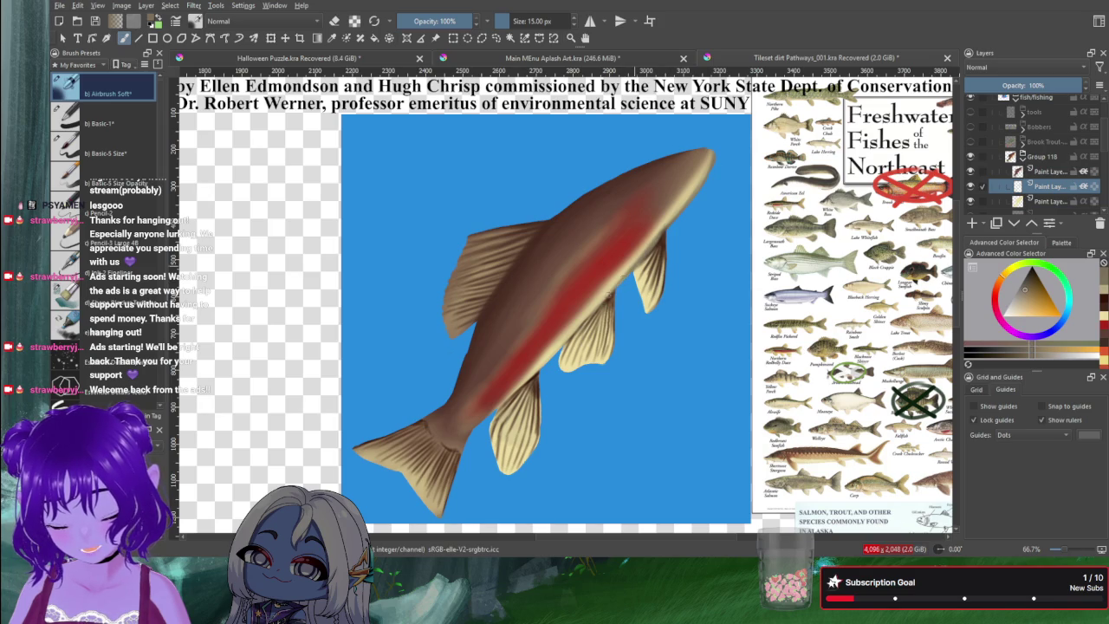